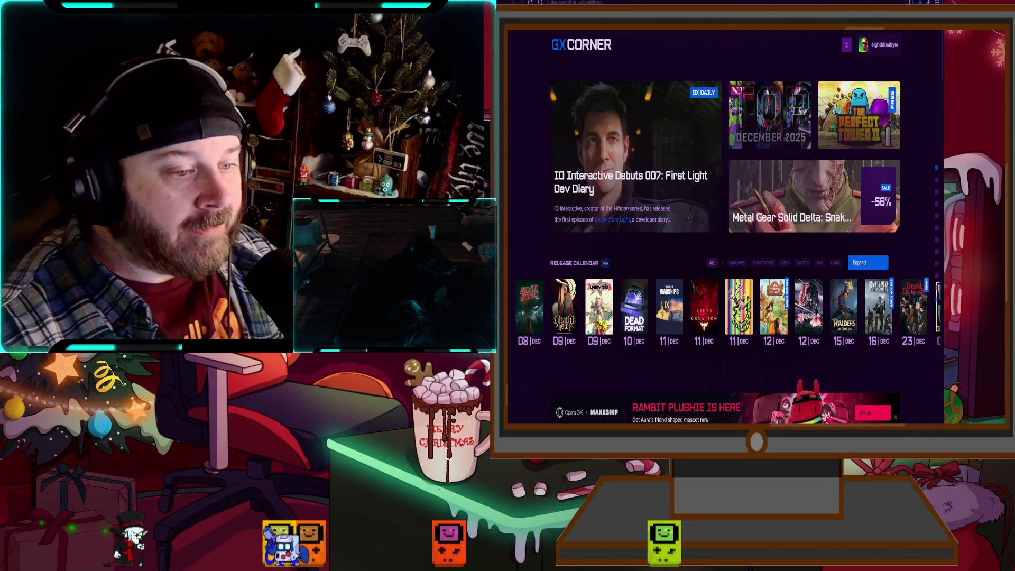
- Widen the Opera GX window to show more of the GX Corner release calendar
drag(945, 258, 1003, 256)
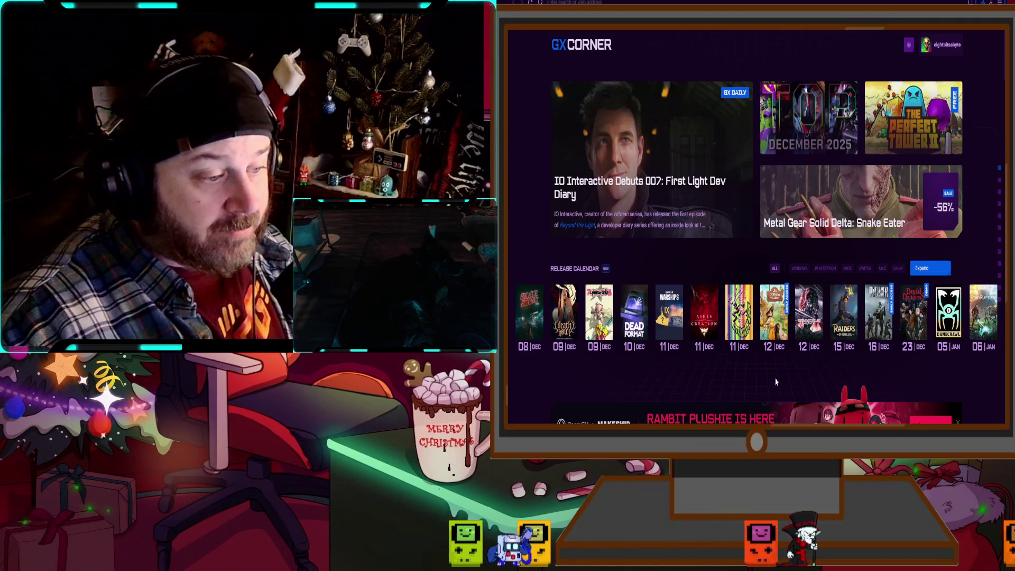
mouse_move(772, 363)
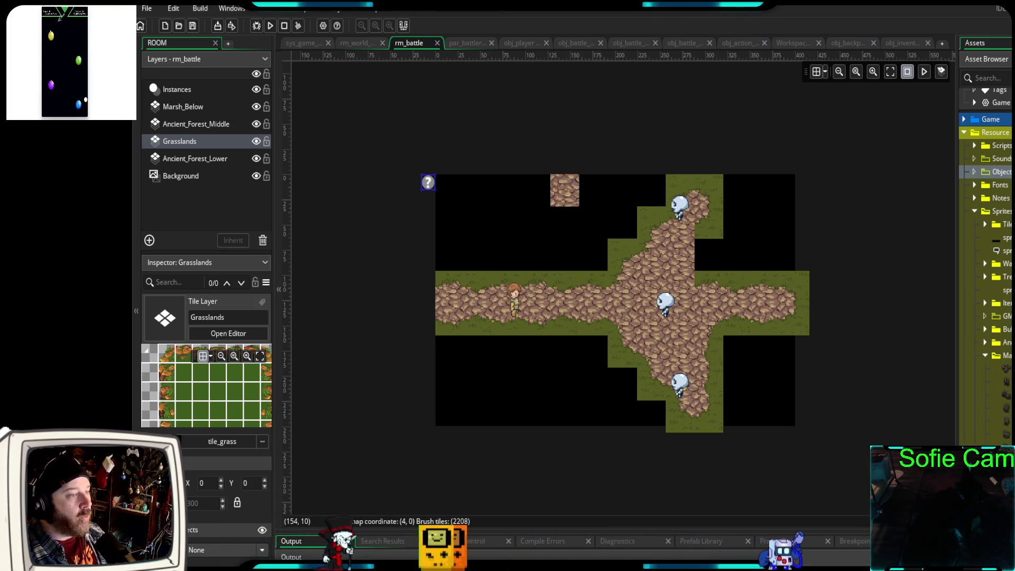
- Open obj_backpack's code and select the else branch of toggle_inventory in Create
click(842, 45)
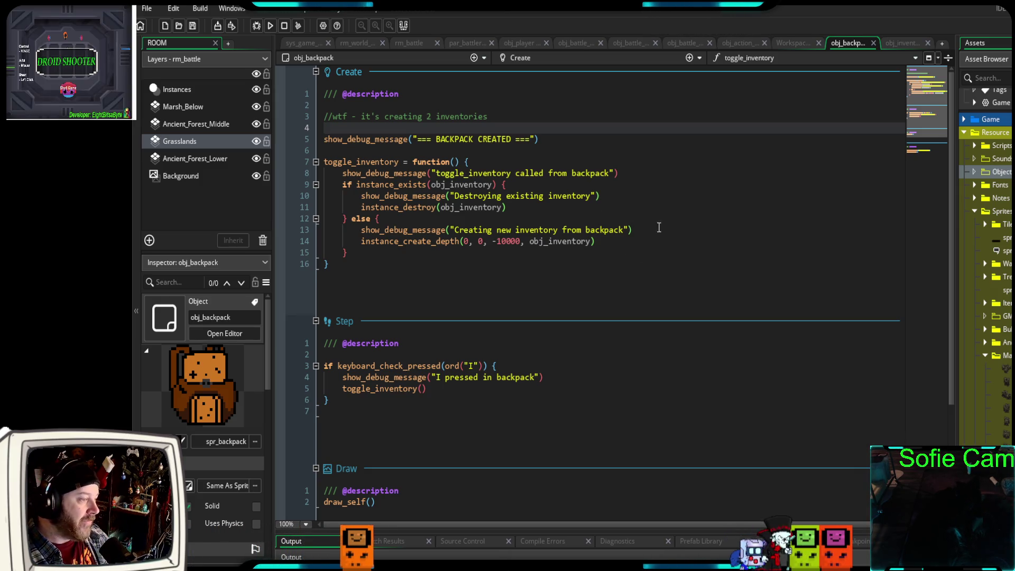
drag(659, 227, 315, 221)
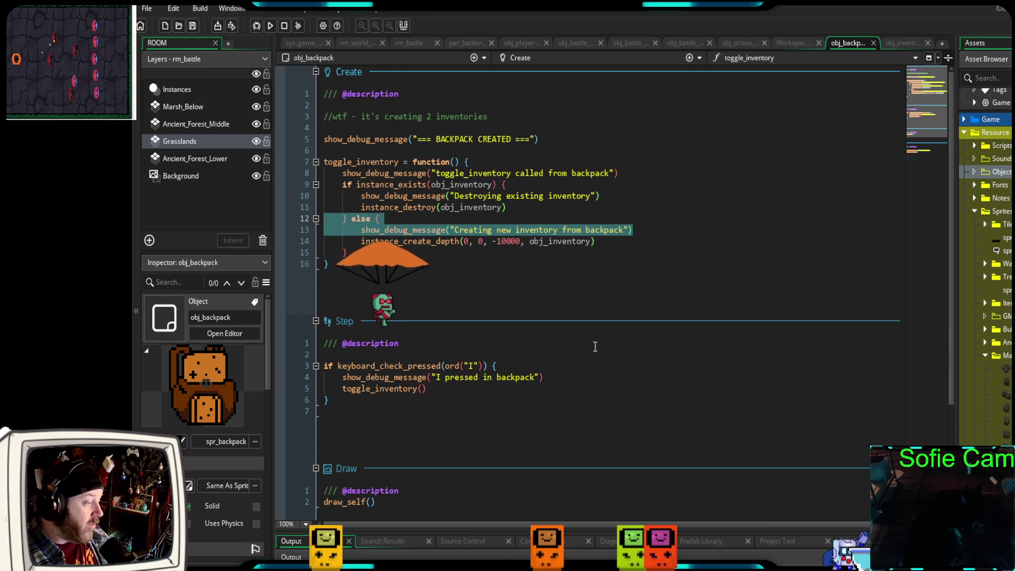
scroll(594, 345, down, 5)
scroll(578, 349, up, 2)
scroll(576, 358, up, 2)
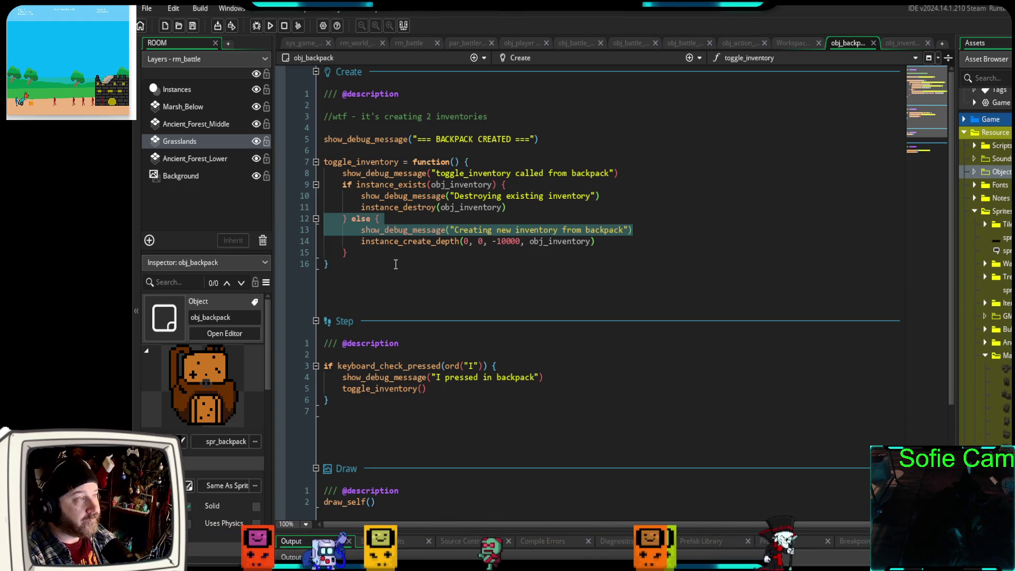
- Start a debug run and open and close the inventory twice while walking around the tavern
key(F6)
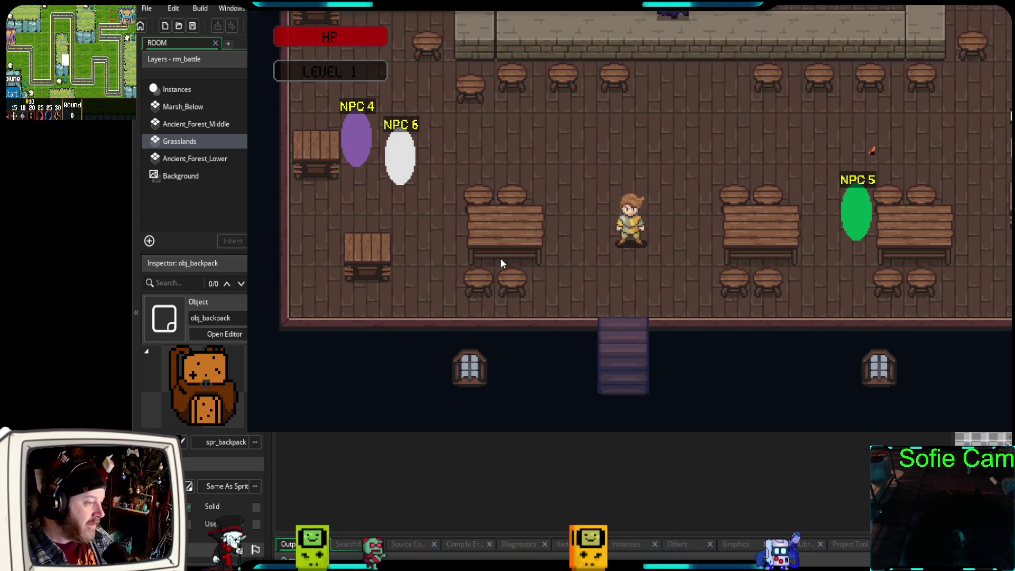
key(Up)
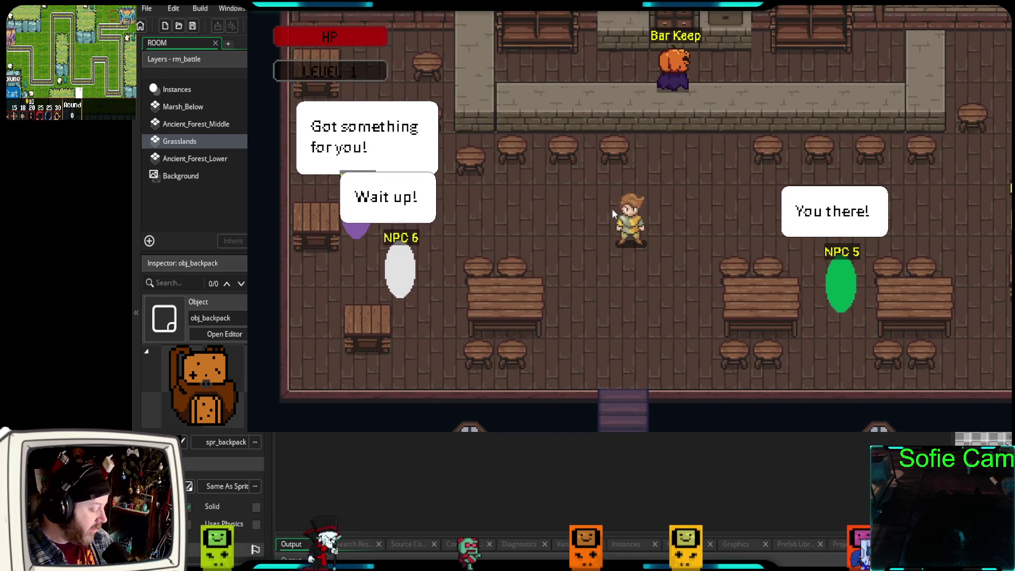
key(i)
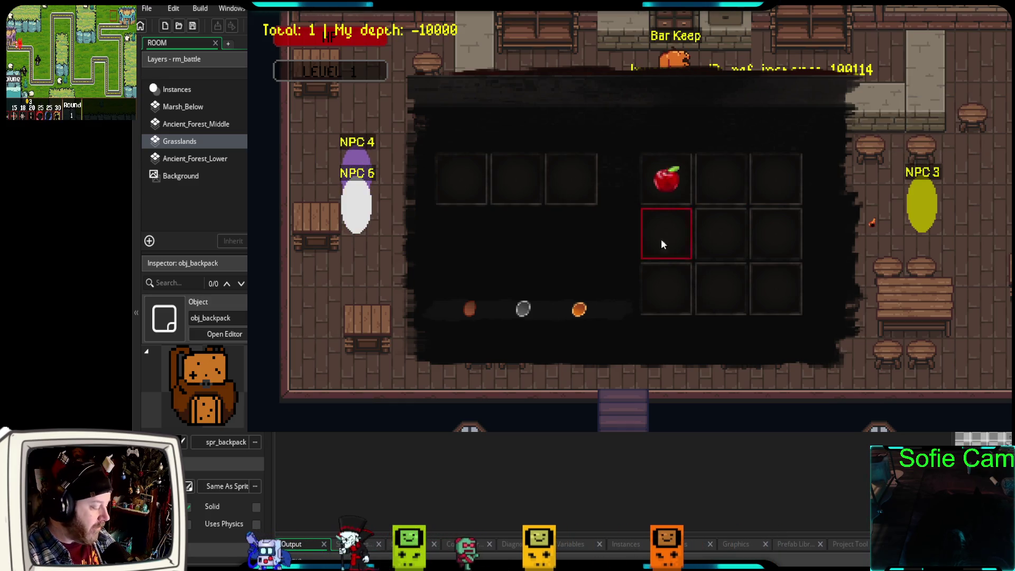
key(i)
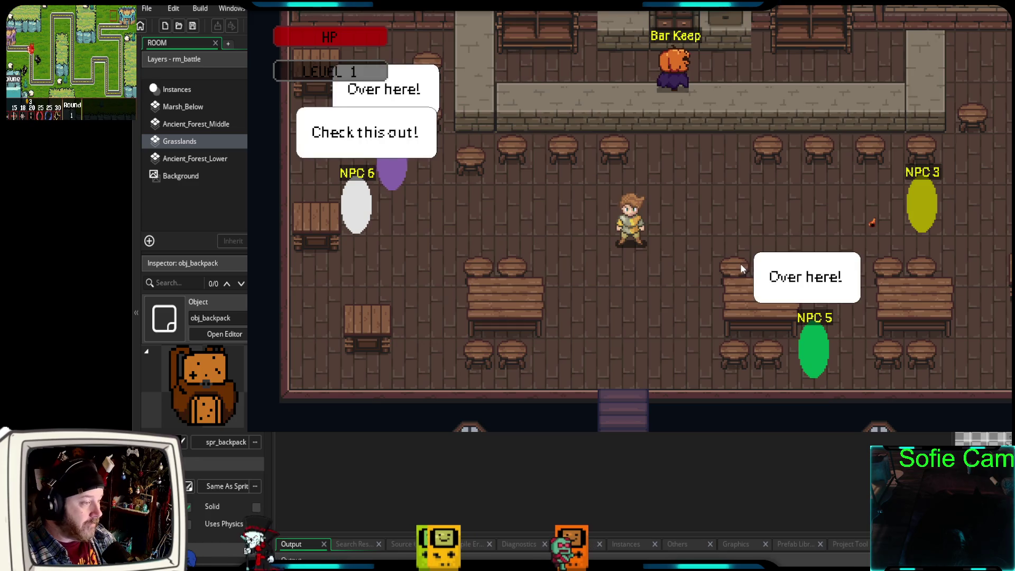
key(d)
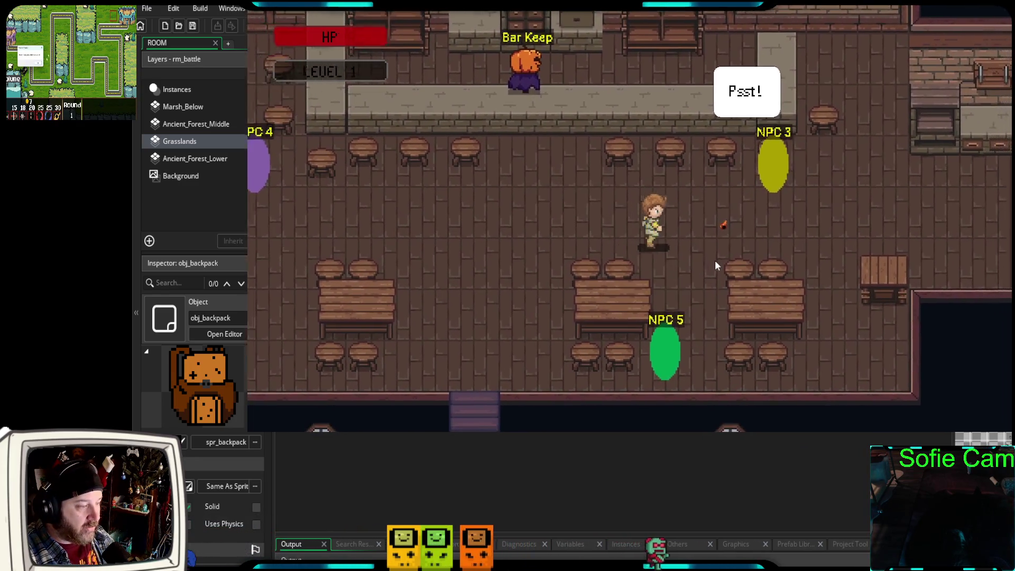
key(d)
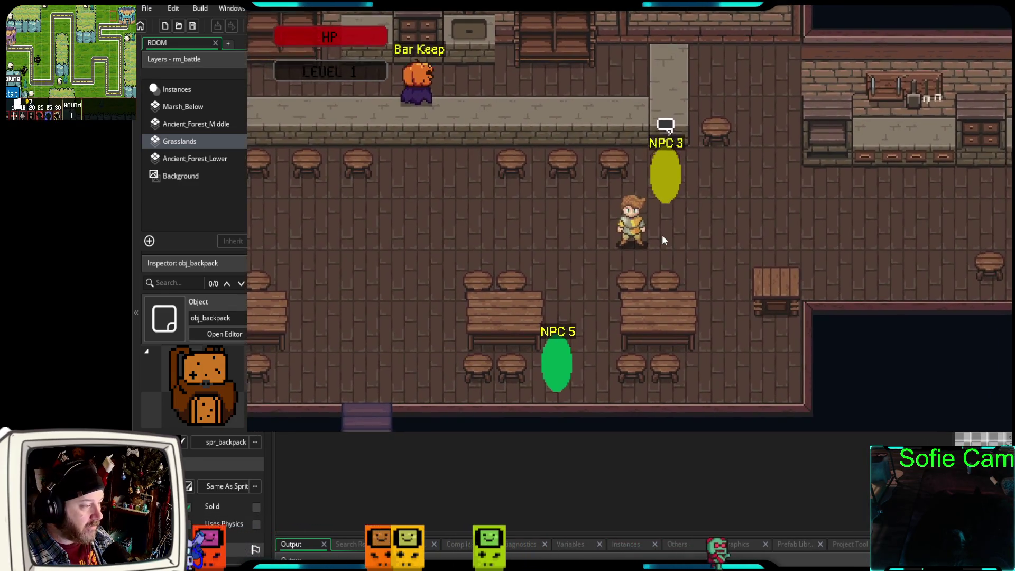
key(i)
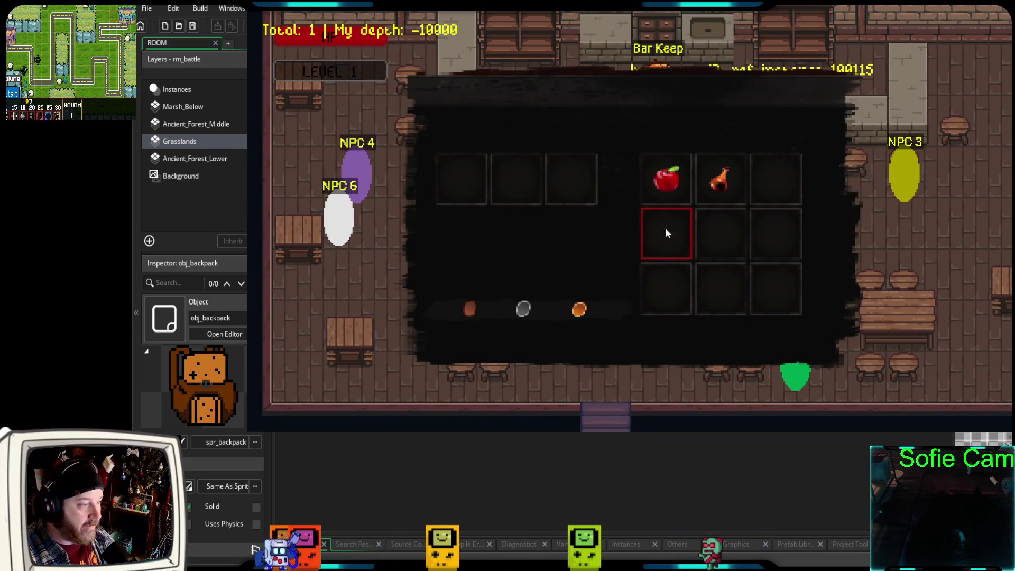
key(i)
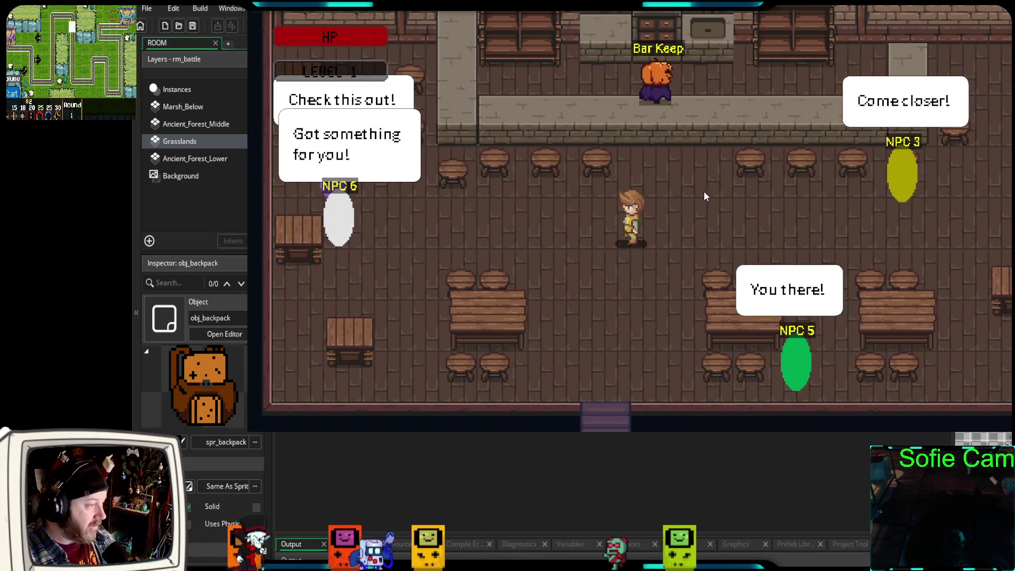
- Walk up to Bar Keep and talk to him to open the shop
key(w)
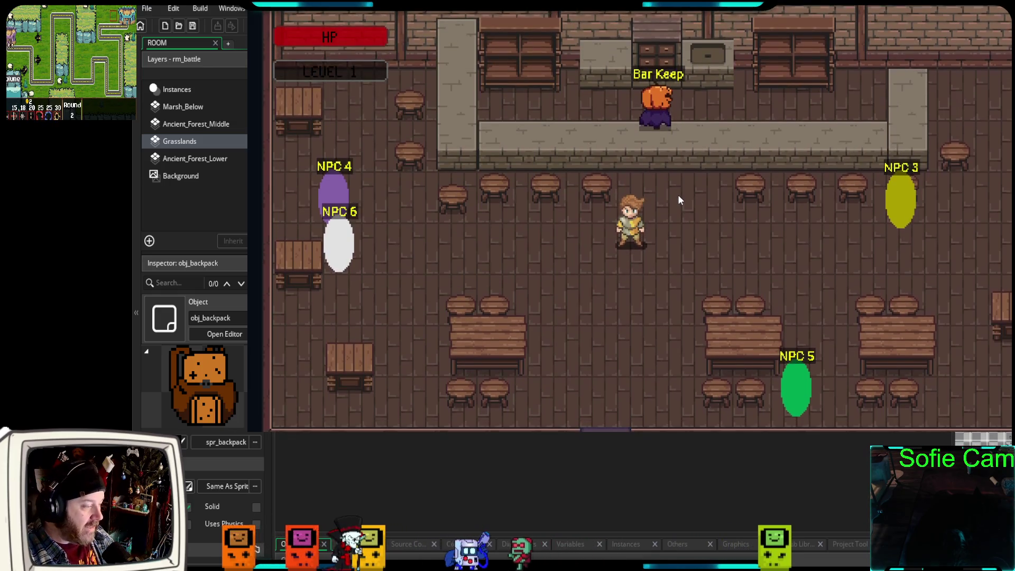
key(w)
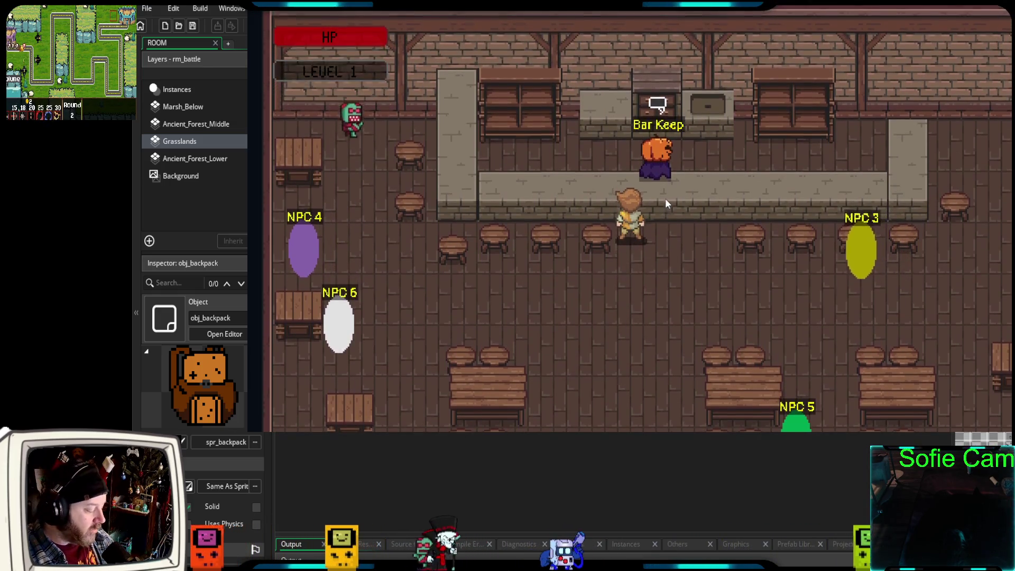
key(e)
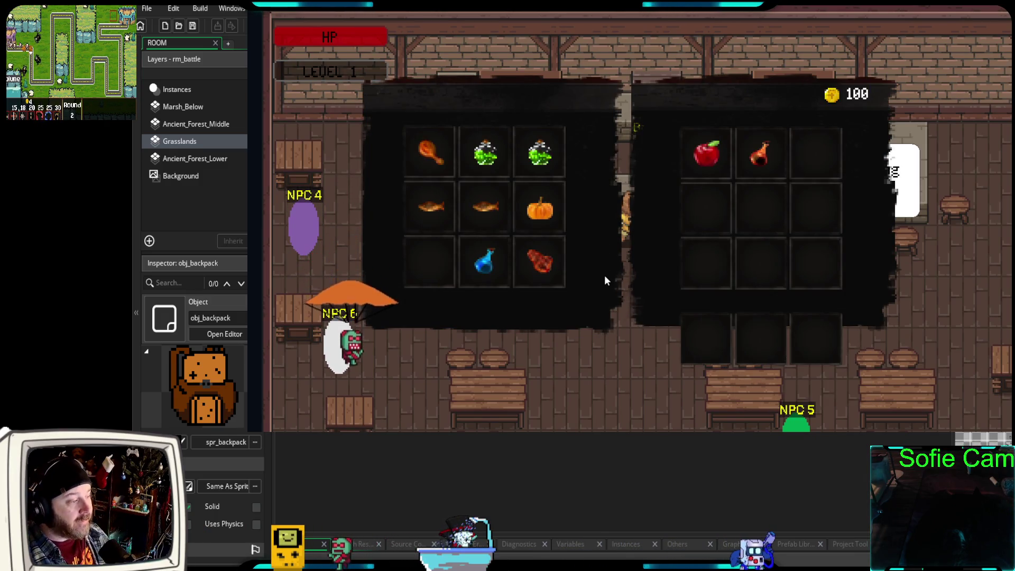
- Buy the steak and the blue potion from Bar Keep, and sell the apple
click(537, 272)
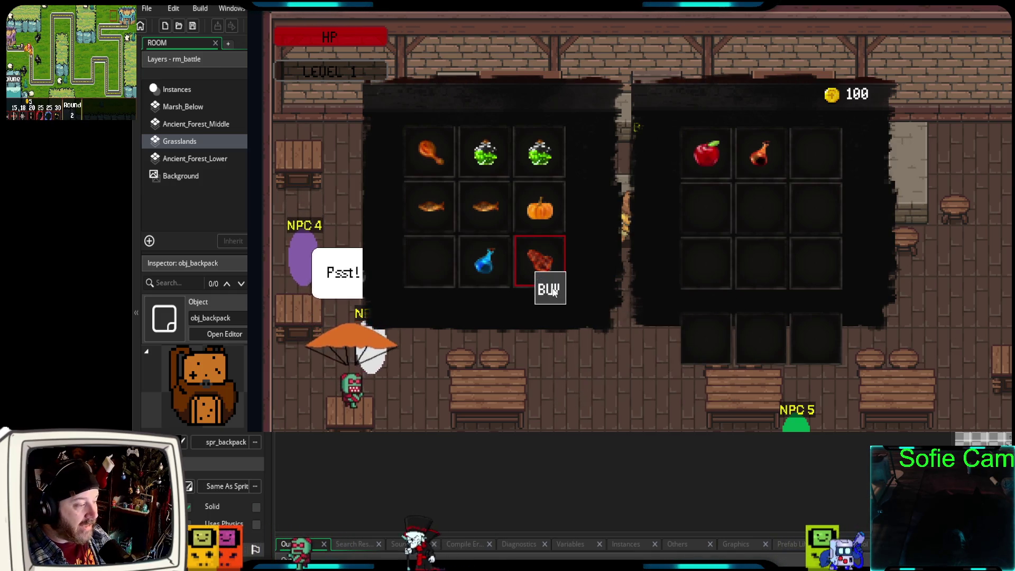
click(550, 290)
click(544, 258)
click(559, 274)
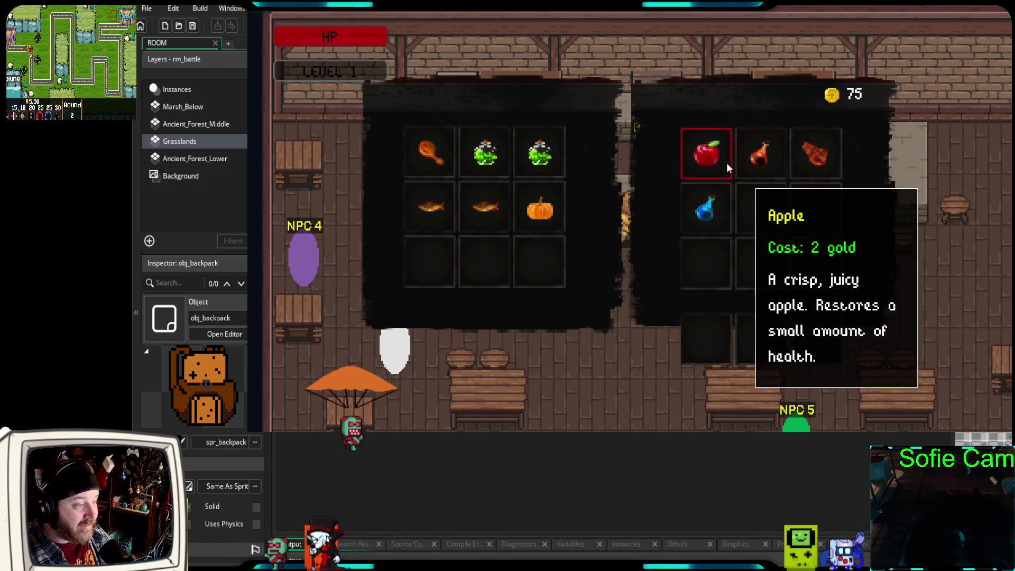
click(727, 164)
click(734, 172)
- Buy the pumpkin and a fish, then close the shop and inventory panels
click(533, 213)
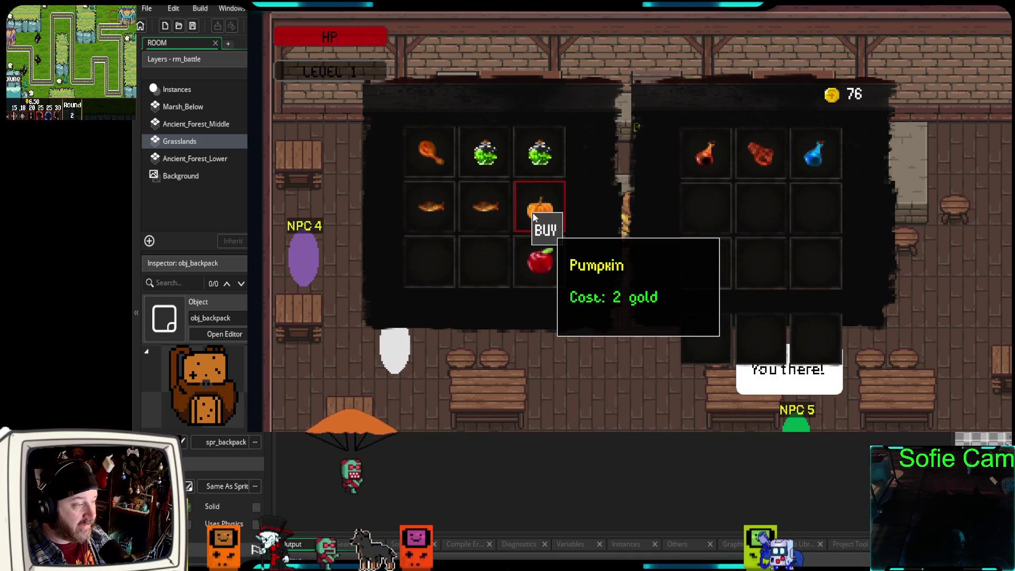
click(546, 230)
click(494, 206)
click(507, 220)
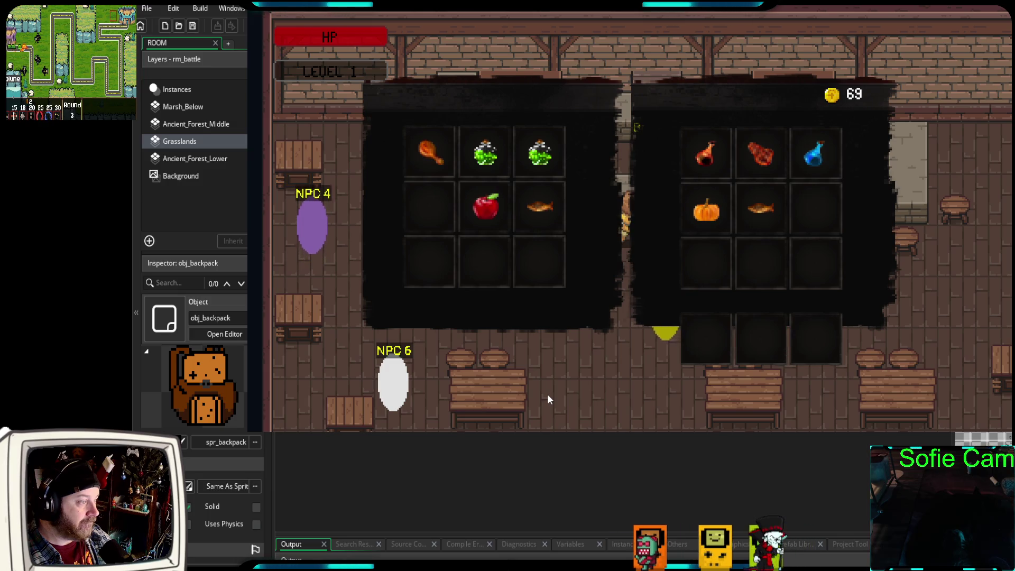
key(Escape)
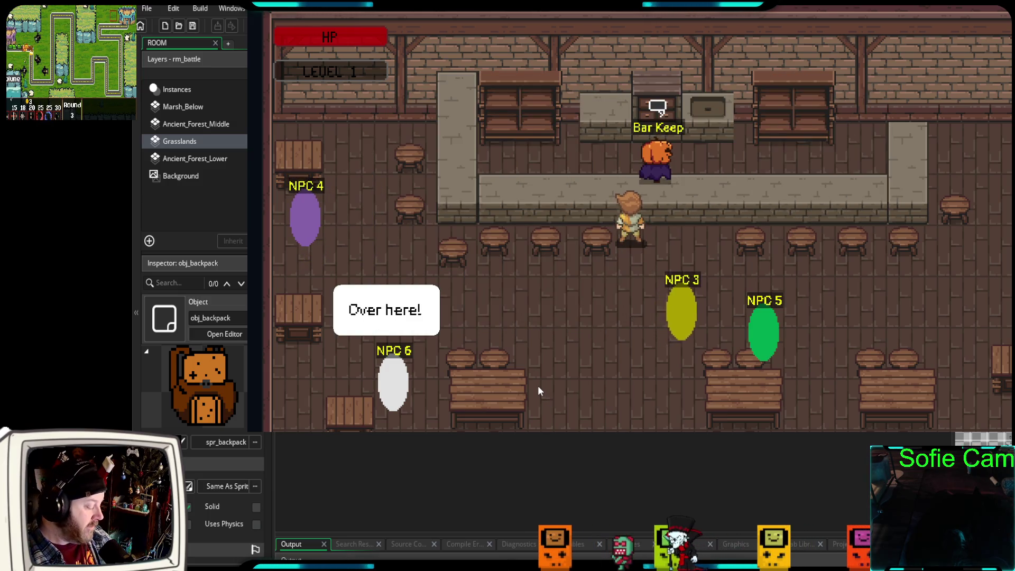
- Walk out of the tavern and into a skeleton to start a battle
key(Down)
key(Down)
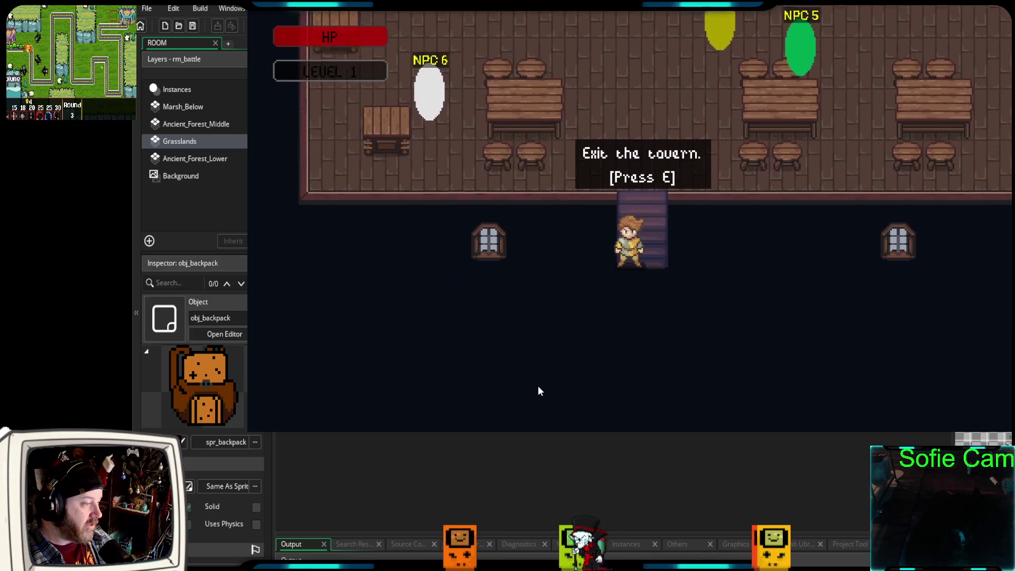
key(e)
key(Down)
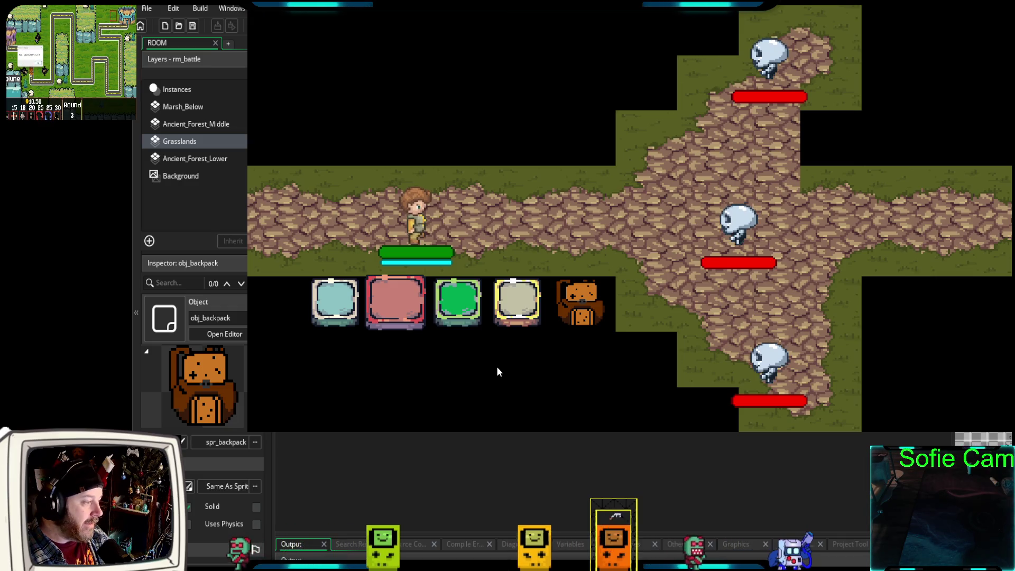
- Attack the skeletons, use the red item, shield the player, then return to the IDE
click(344, 322)
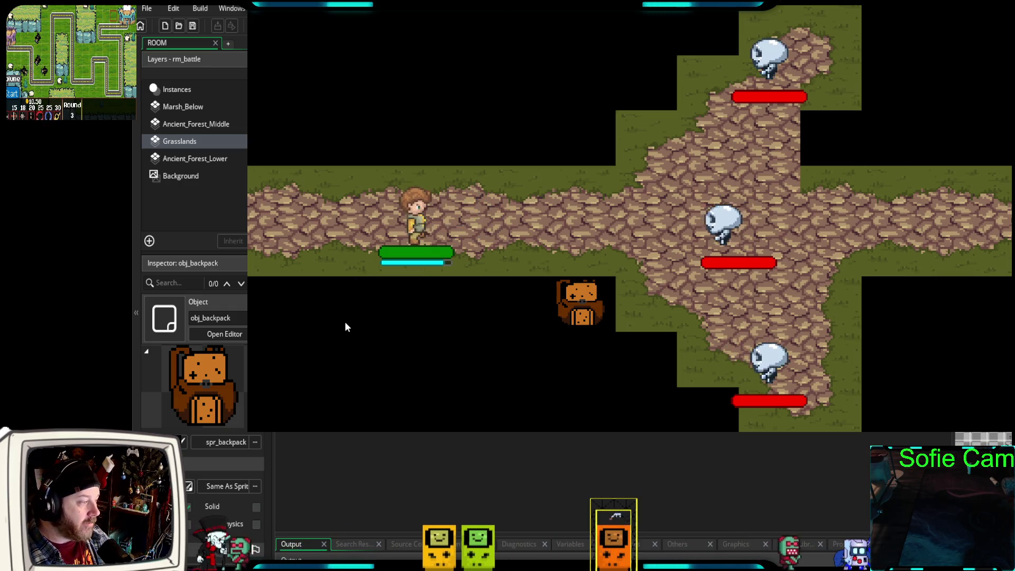
click(391, 319)
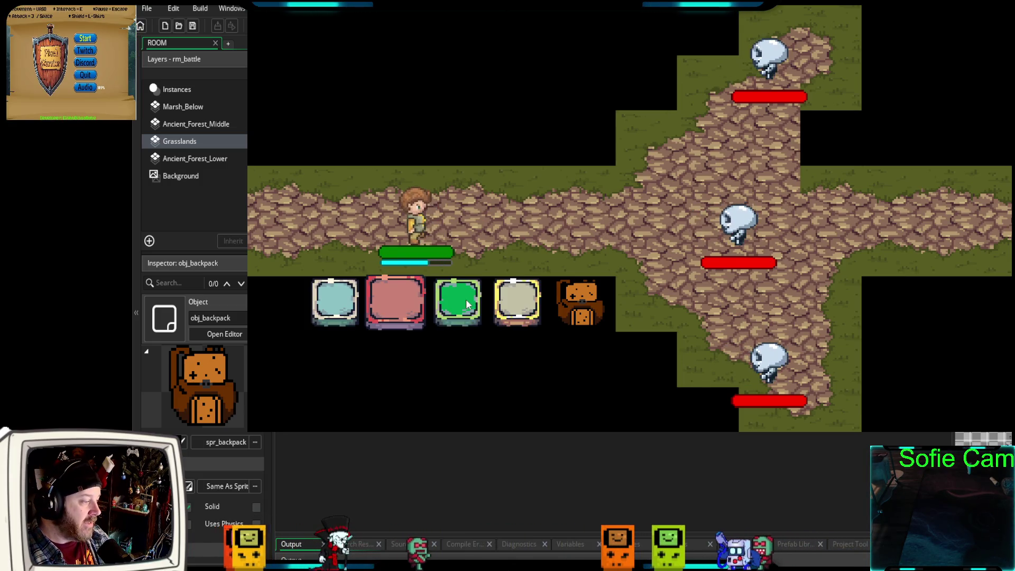
click(465, 299)
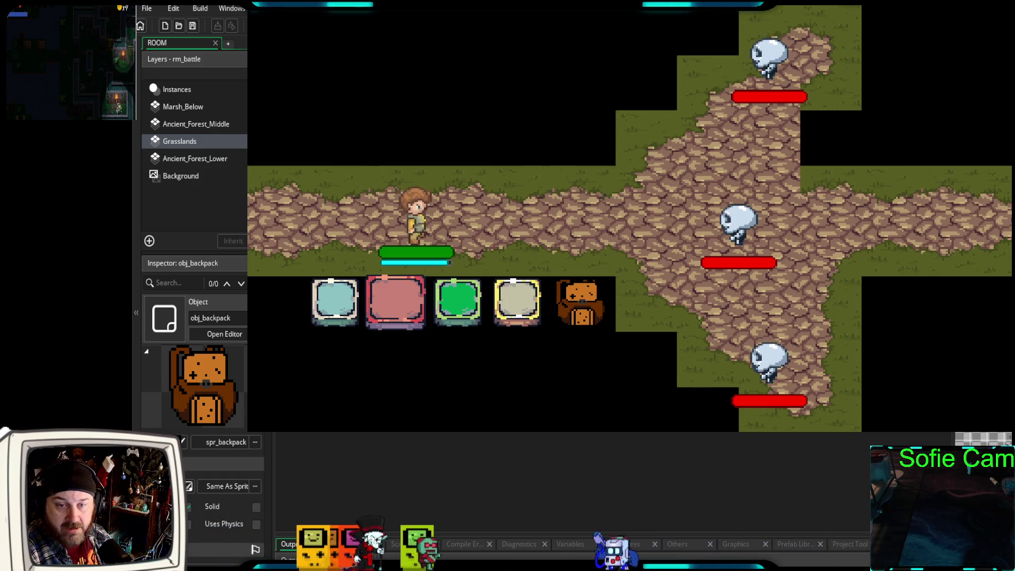
key(F11)
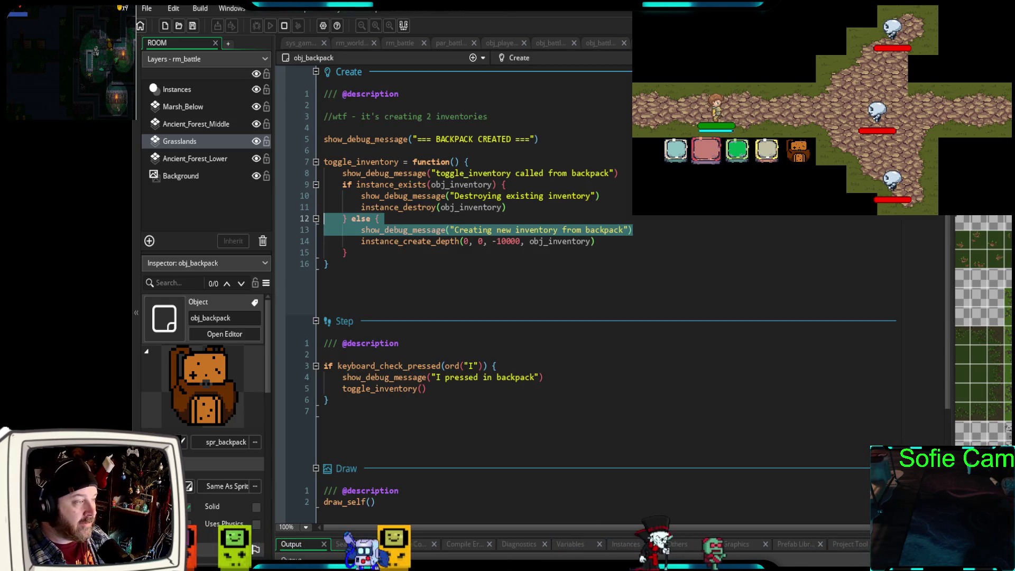
scroll(511, 292, down, 5)
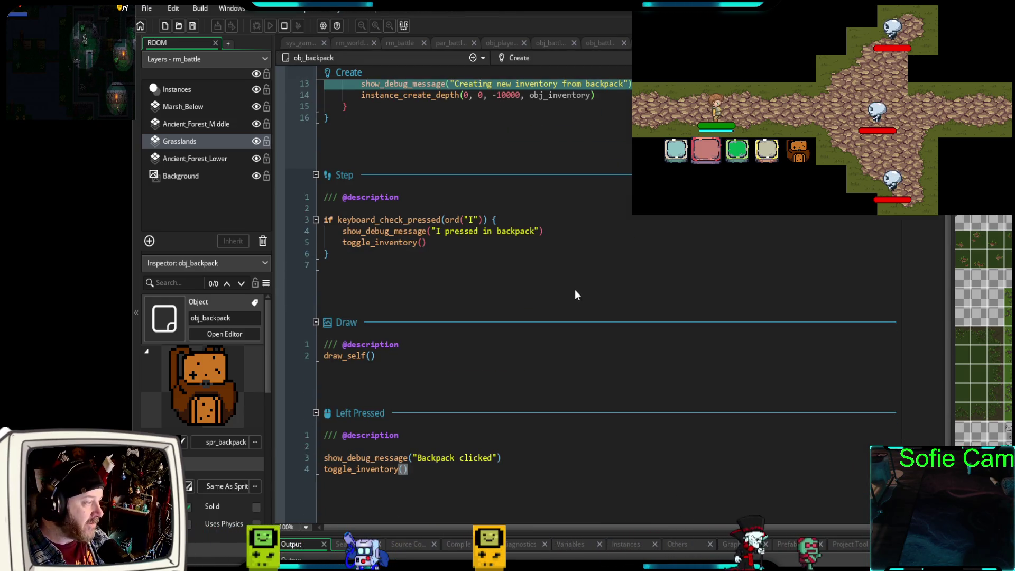
scroll(575, 291, up, 5)
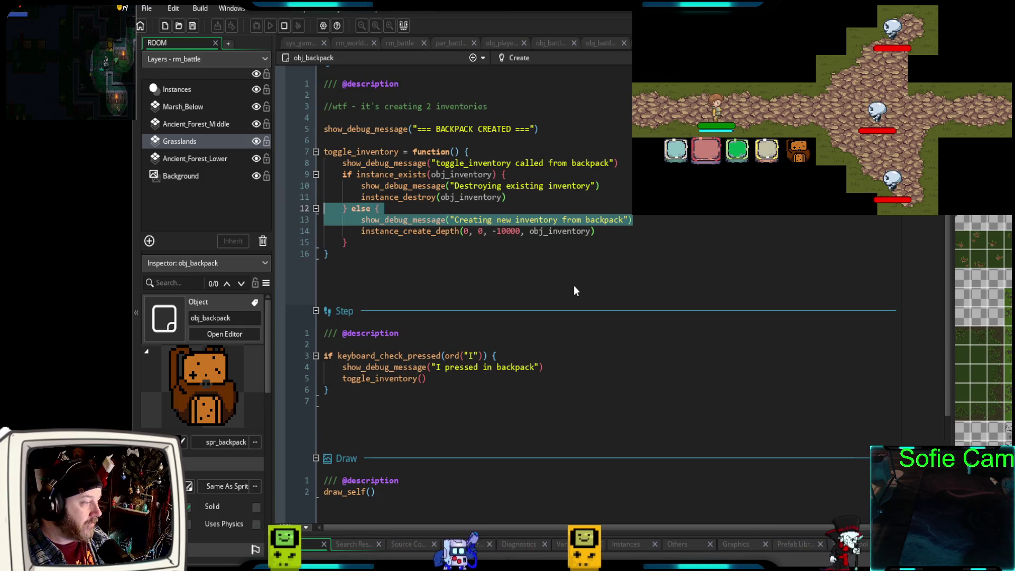
scroll(574, 286, down, 5)
scroll(575, 282, up, 5)
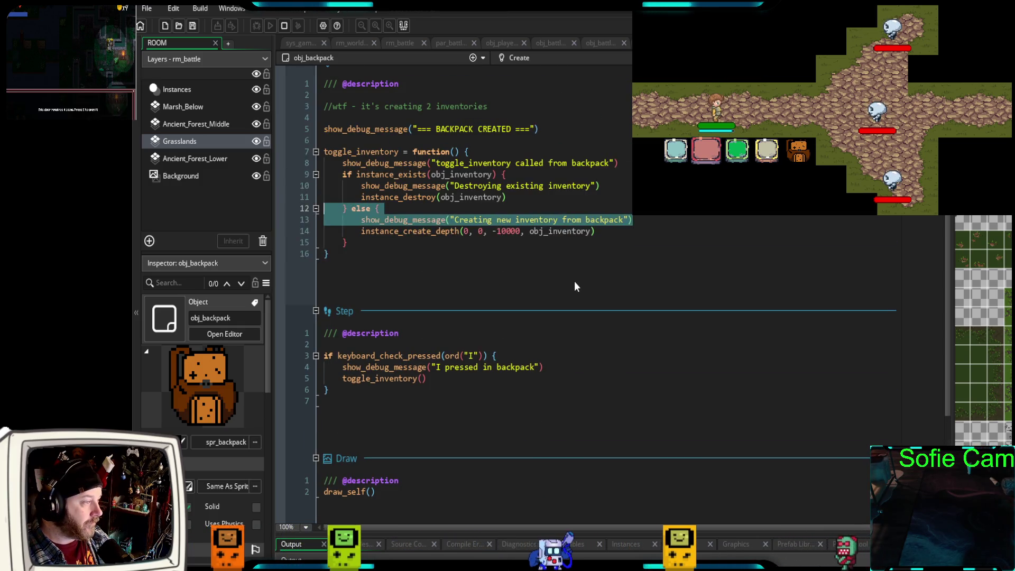
scroll(566, 296, up, 1)
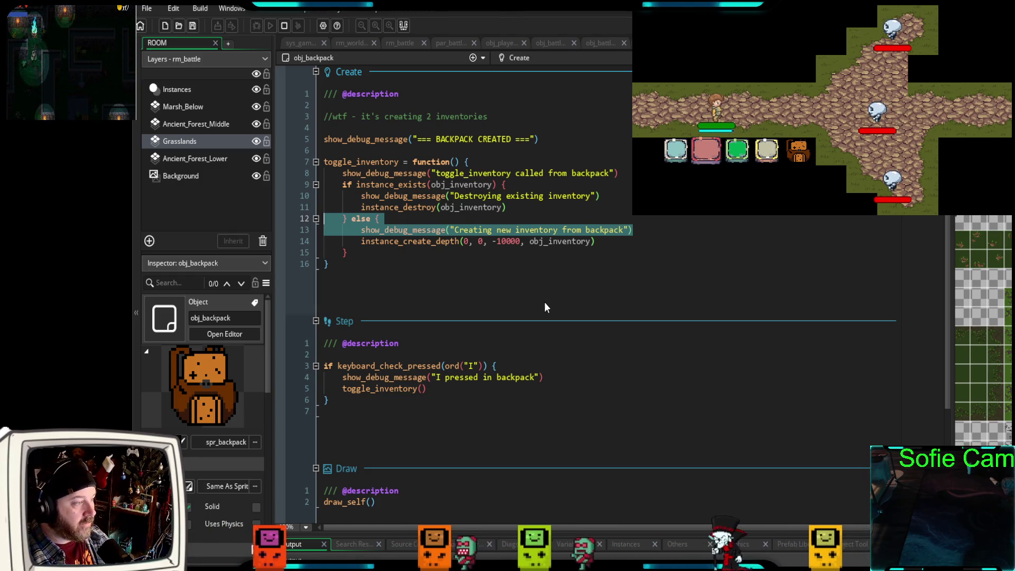
scroll(546, 304, down, 13)
scroll(548, 303, up, 12)
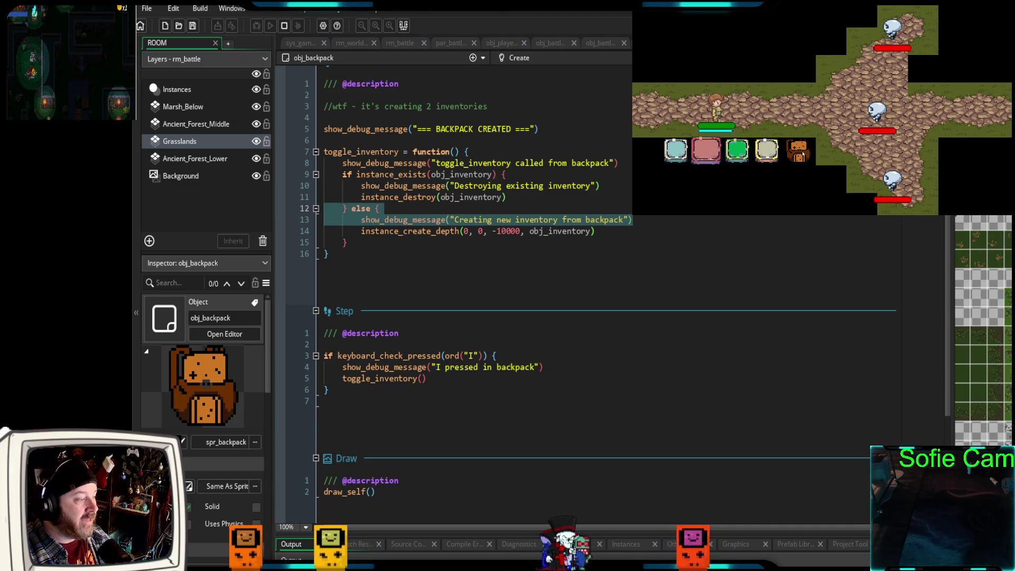
scroll(529, 265, down, 4)
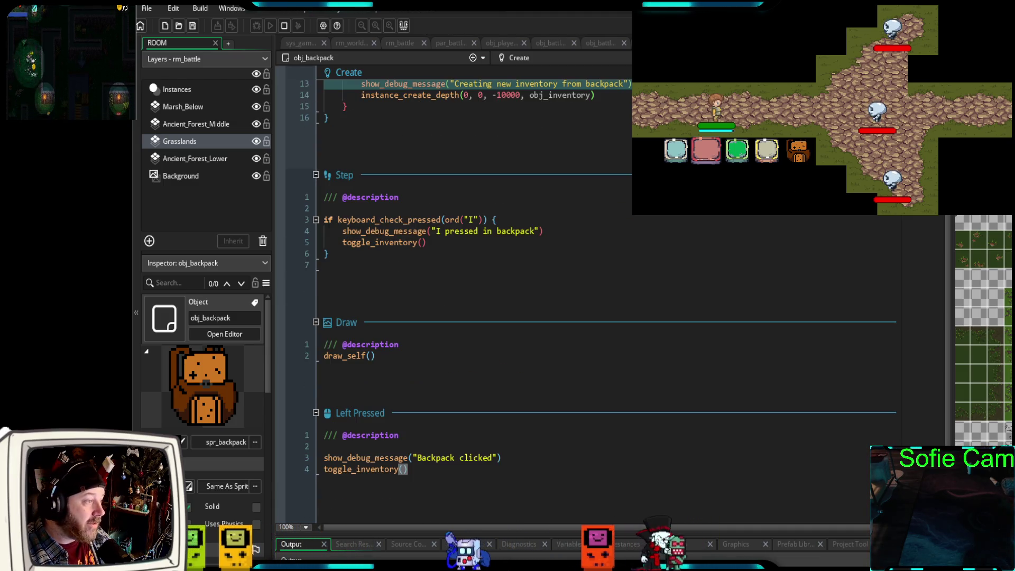
drag(501, 458, 314, 454)
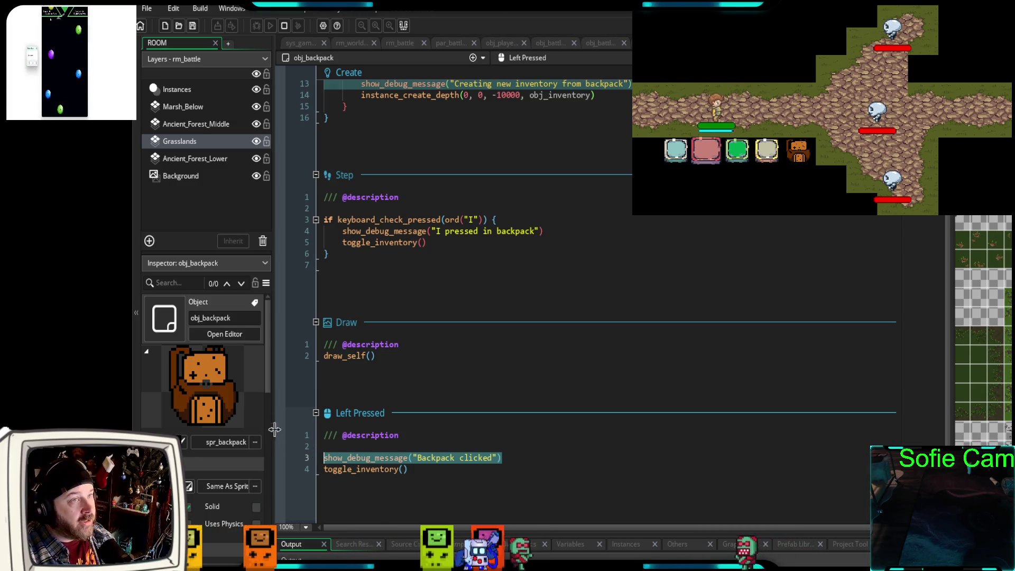
click(426, 480)
- Select the 'Backpack clicked' debug lines in the Output log
drag(501, 458, 320, 466)
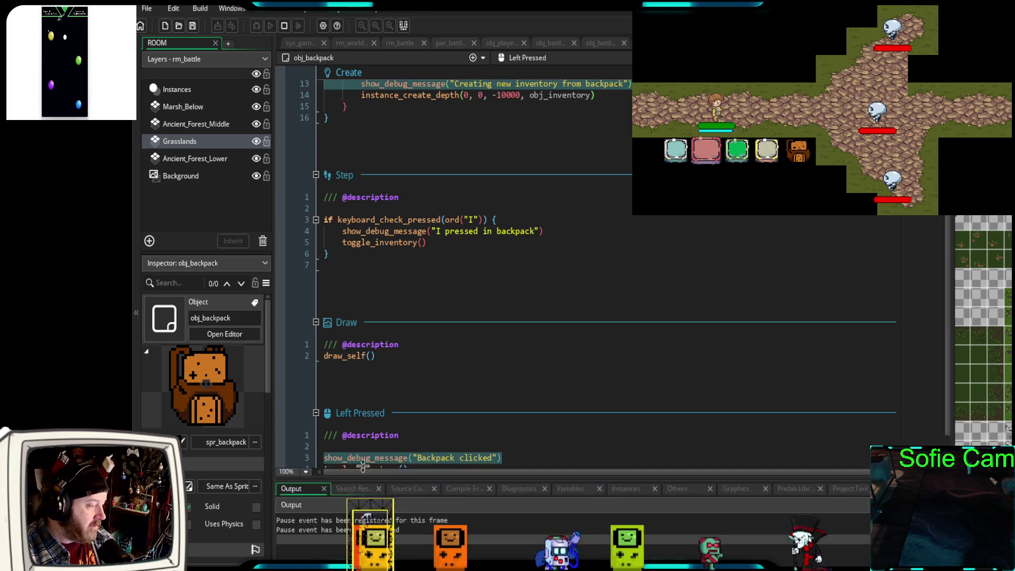
drag(410, 525, 267, 499)
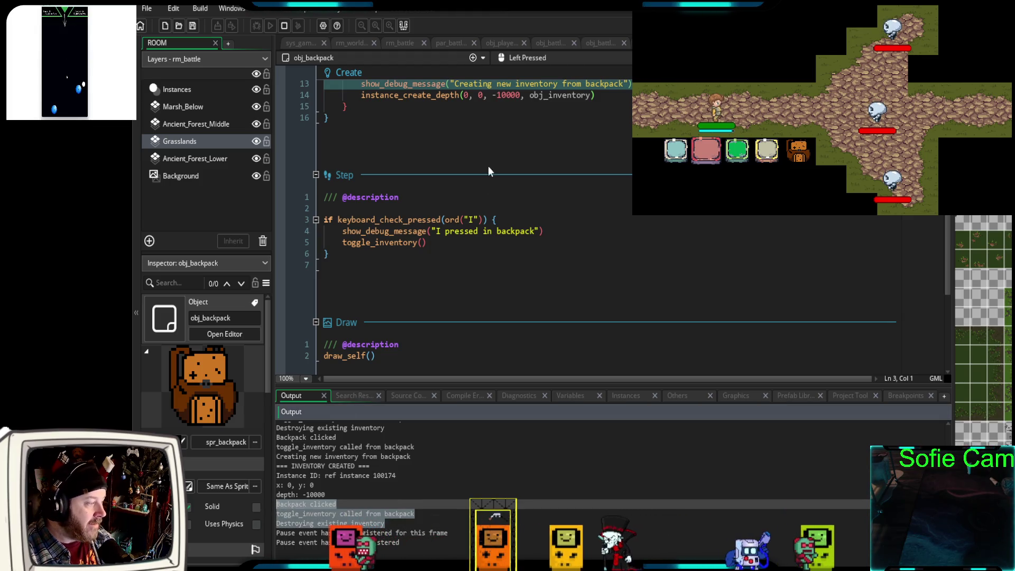
scroll(444, 213, up, 5)
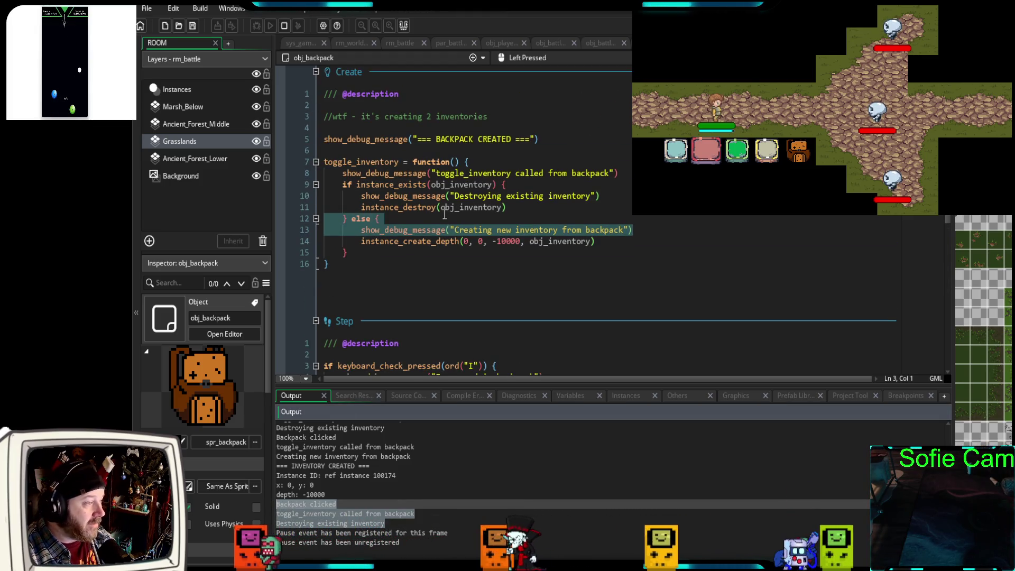
scroll(497, 148, down, 4)
scroll(509, 166, up, 2)
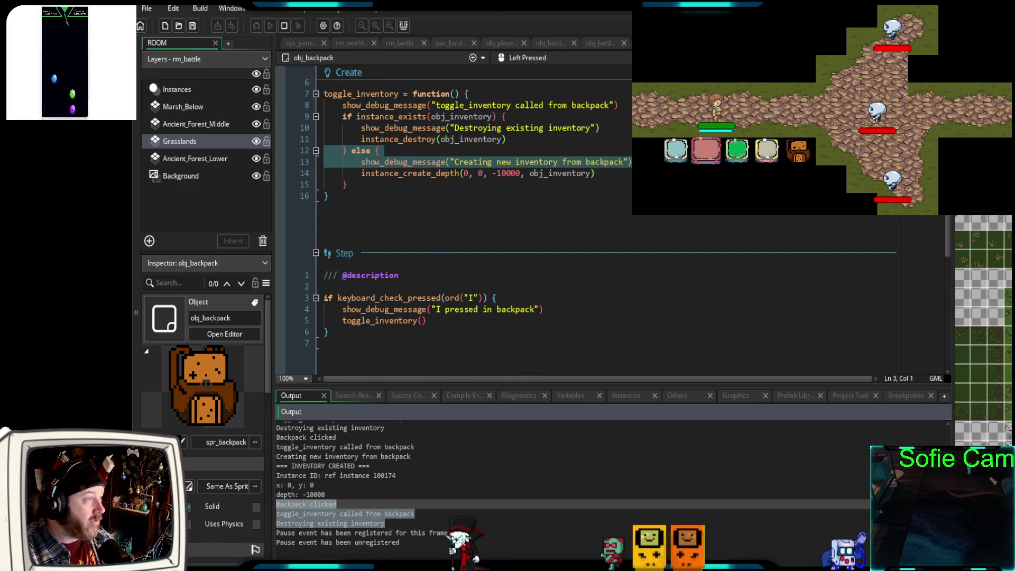
- Click the battle backpack and press I, then check the new toggle messages in the log
click(802, 153)
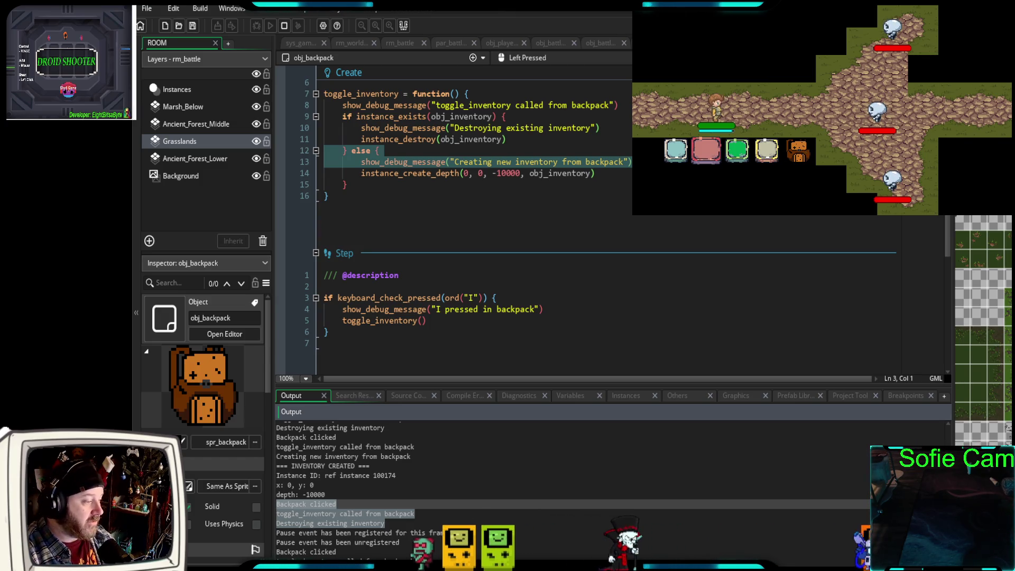
key(i)
key(i)
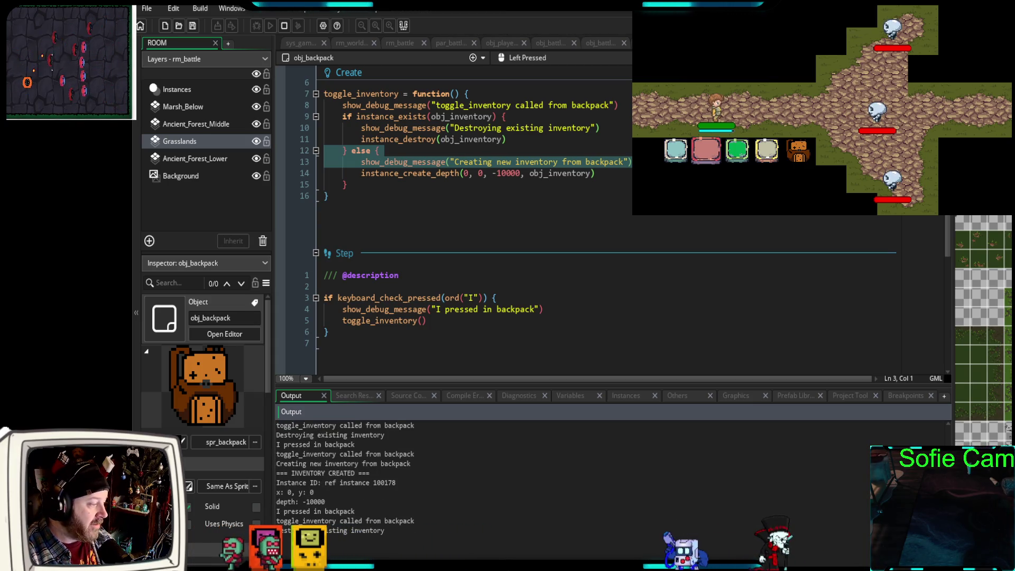
click(408, 485)
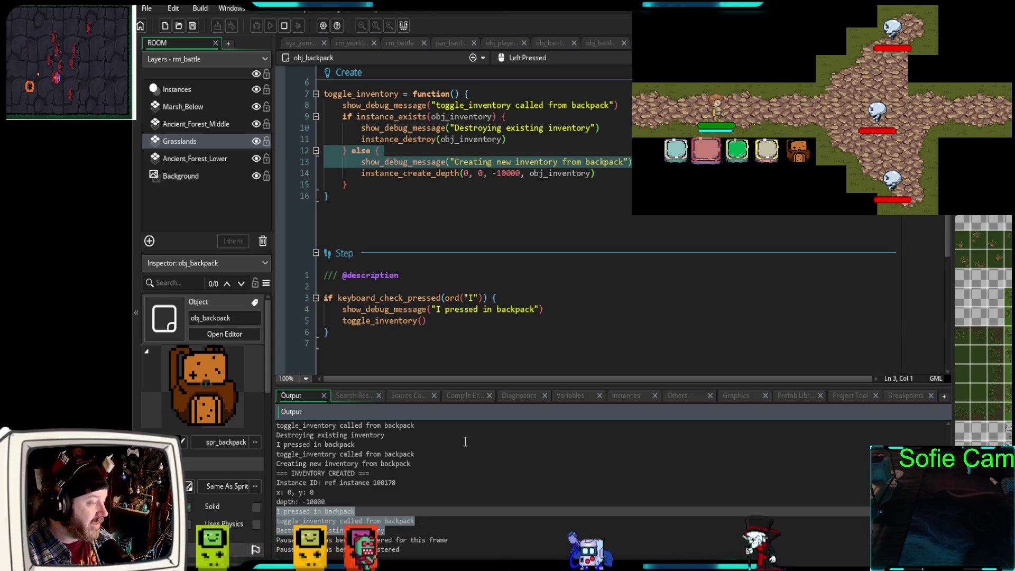
- Shrink the Output panel to show more of obj_backpack's code
click(407, 195)
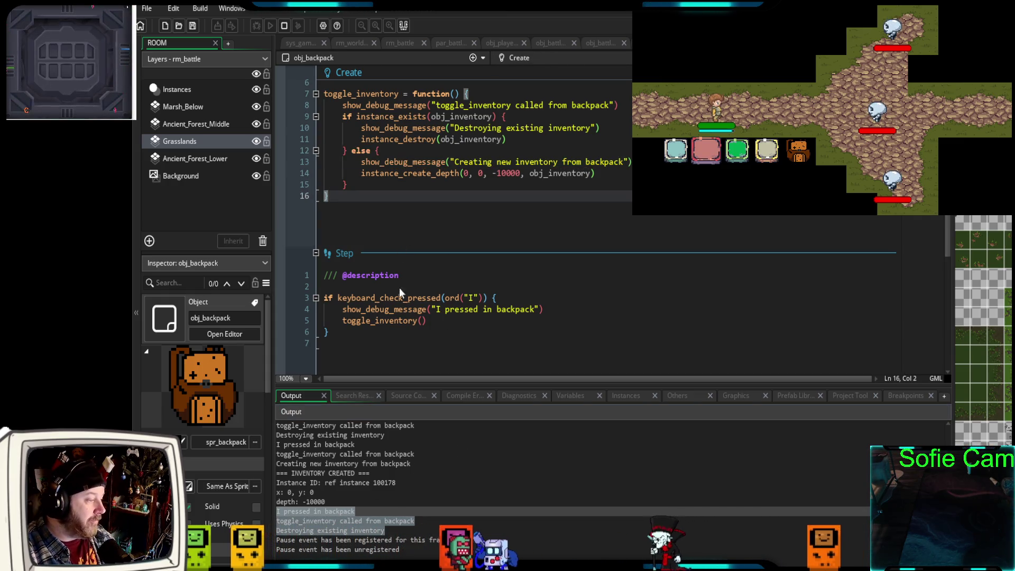
drag(407, 387, 405, 405)
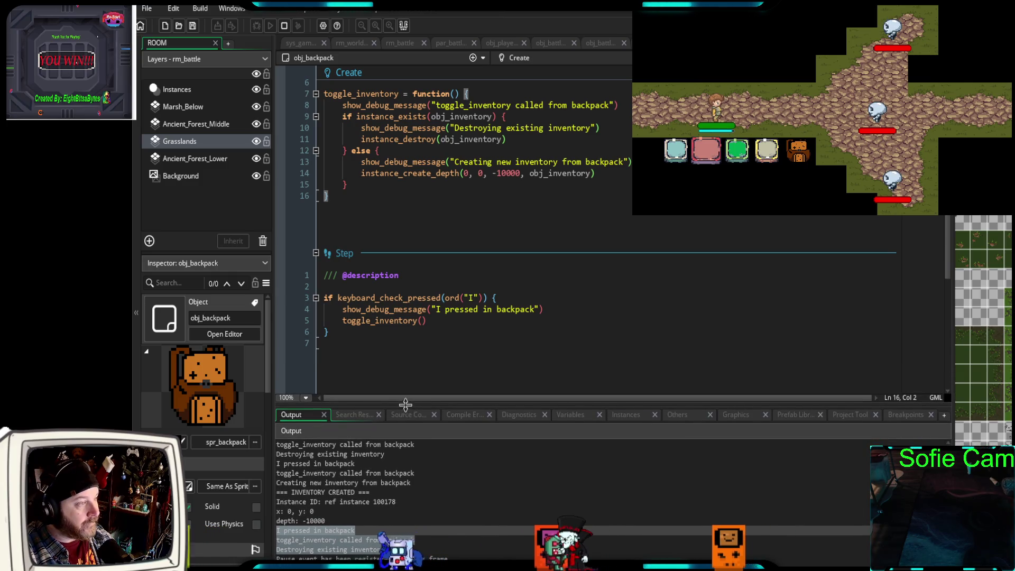
scroll(538, 278, down, 5)
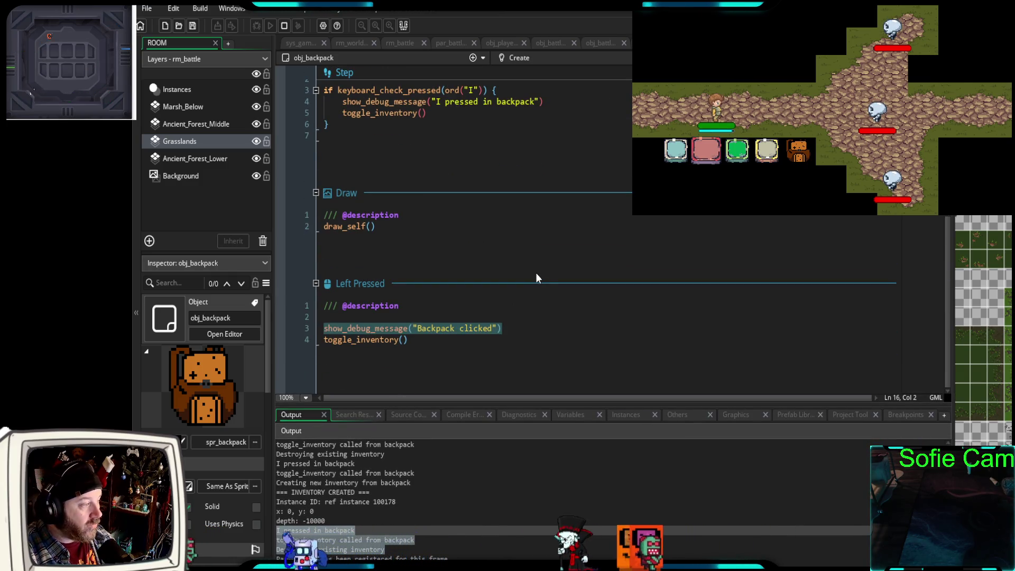
scroll(530, 278, up, 5)
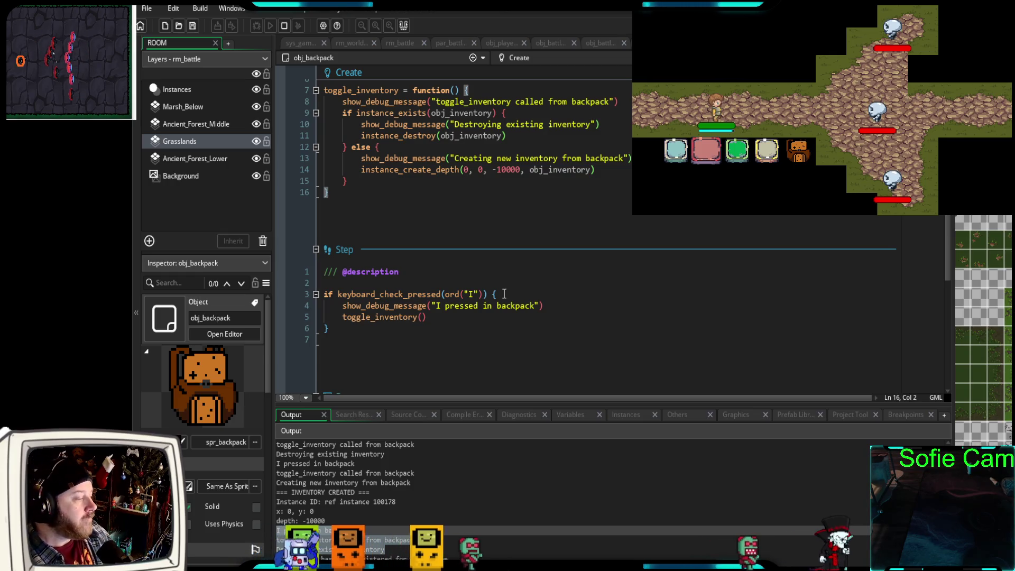
- Open obj_player's code and enlarge the editor over the Output log
click(502, 42)
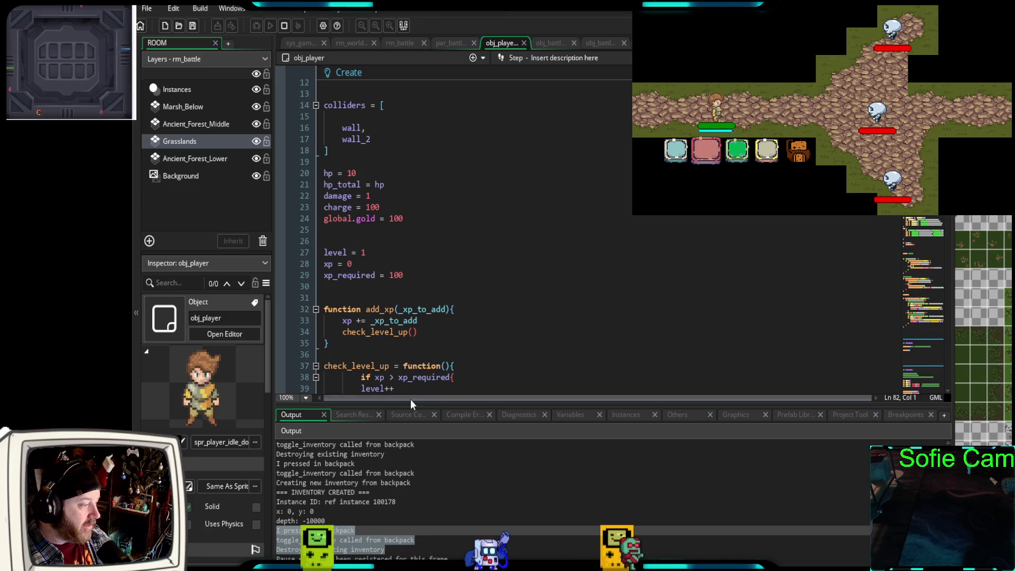
drag(407, 407, 404, 532)
scroll(513, 318, down, 12)
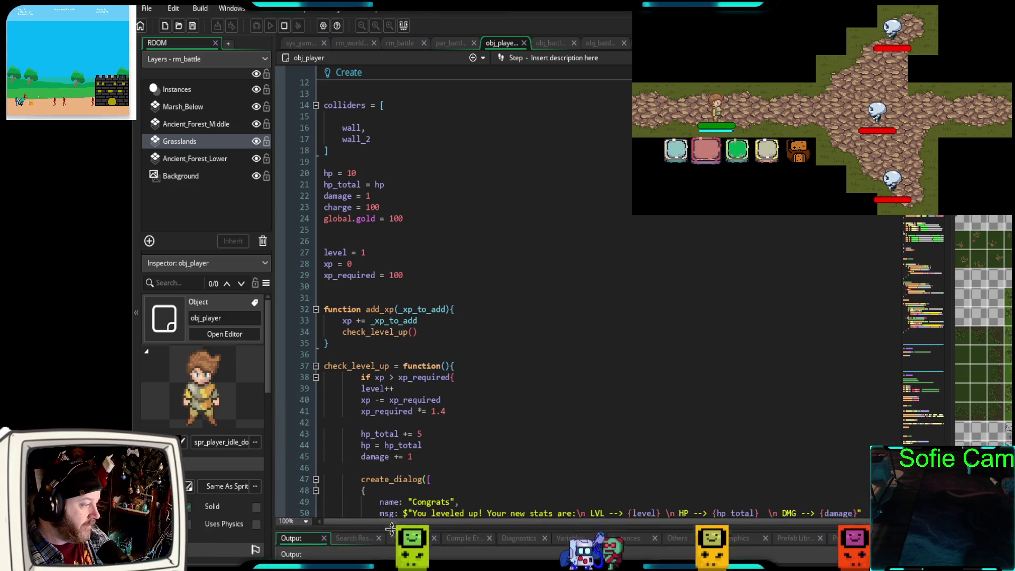
scroll(512, 320, down, 18)
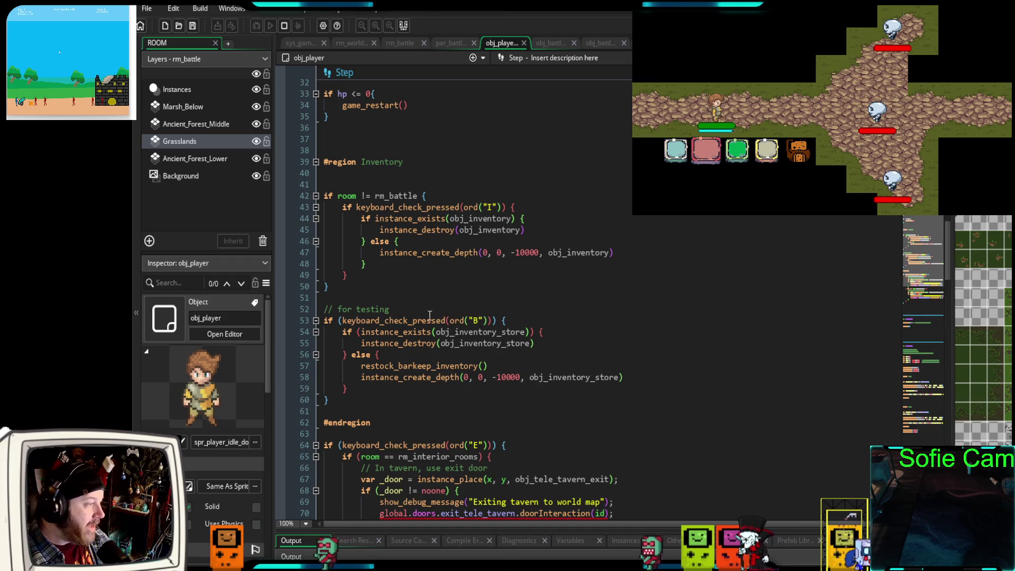
- Inspect the Step event's inventory toggle block that is skipped in rm_battle
drag(329, 287, 312, 202)
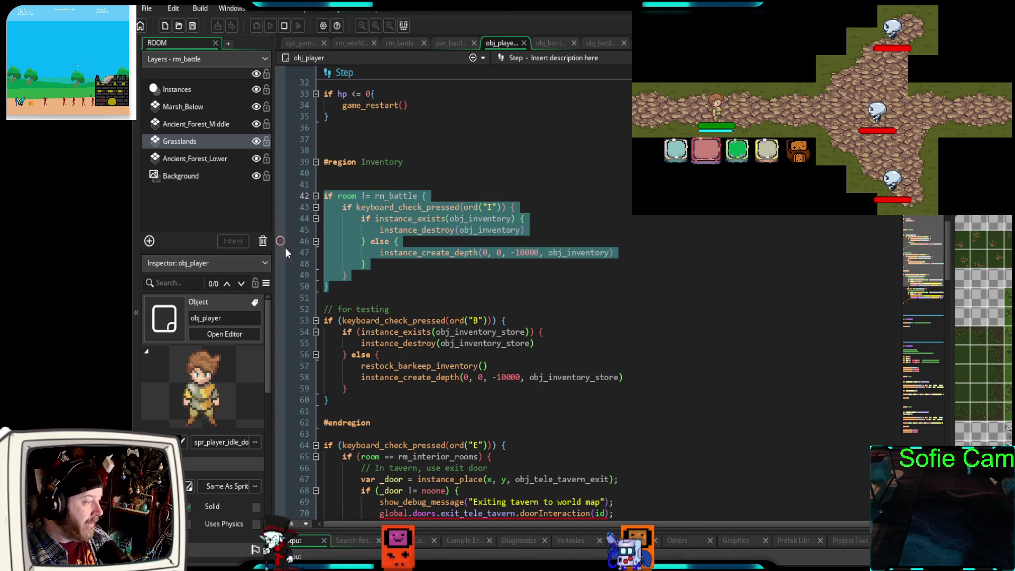
click(350, 284)
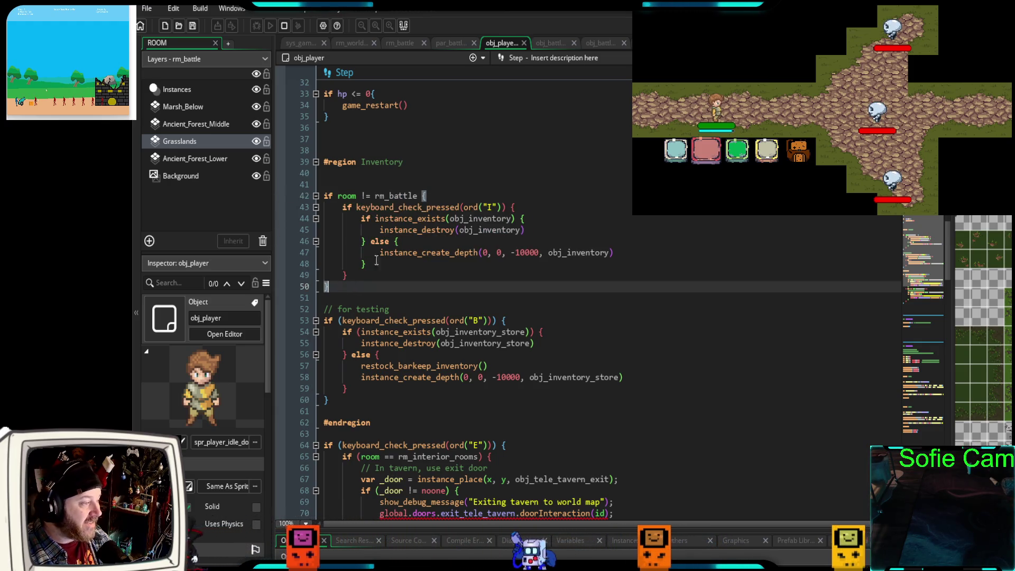
click(434, 196)
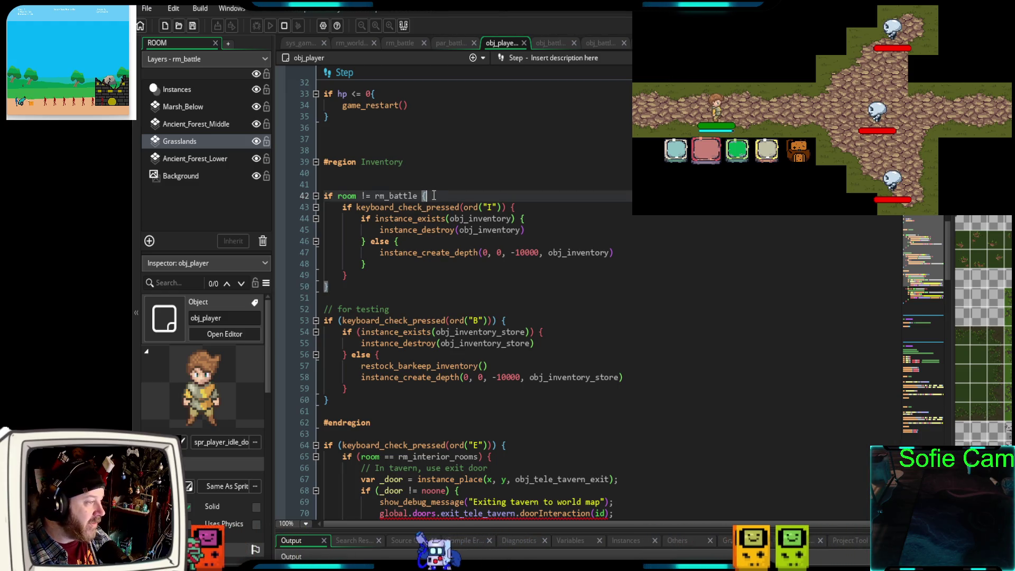
click(333, 287)
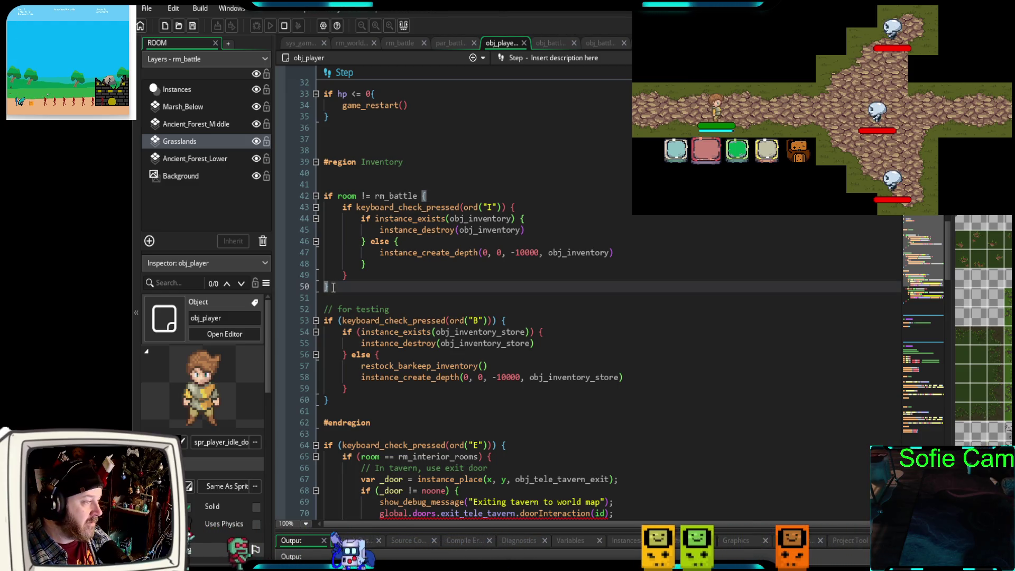
- Scroll through obj_player's remaining events, then switch to obj_battle_player's code
scroll(333, 286, down, 6)
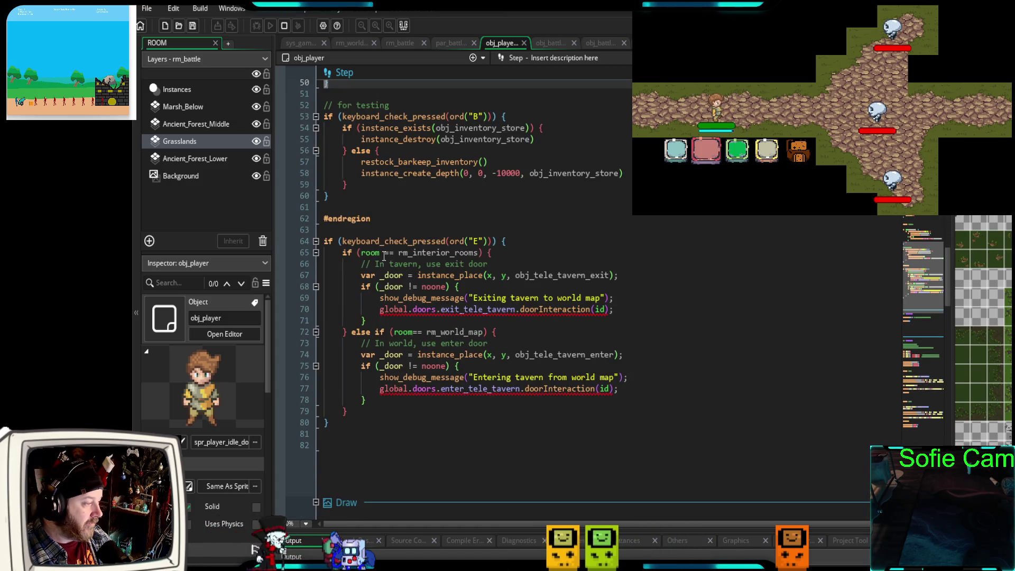
scroll(384, 256, down, 6)
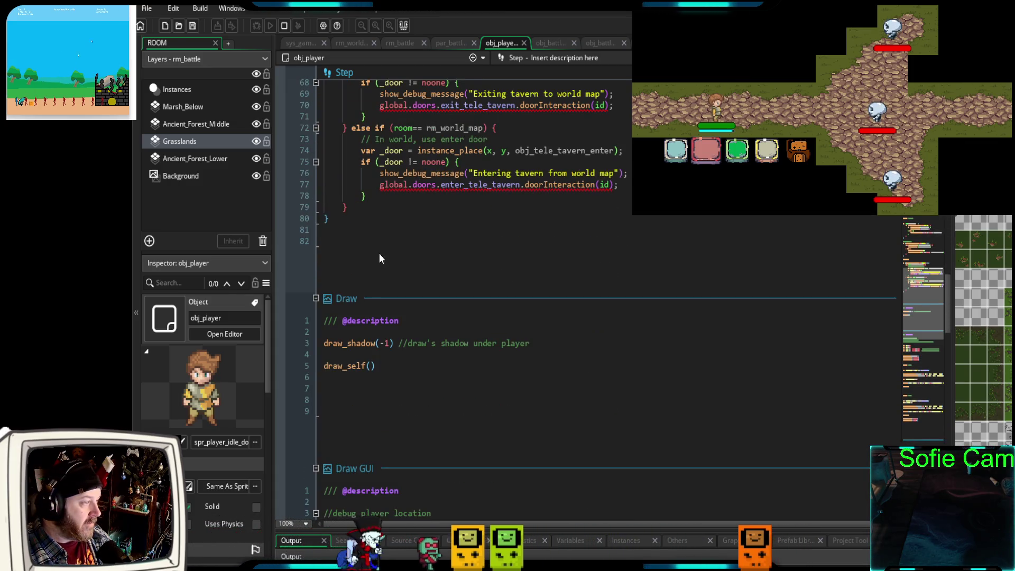
scroll(379, 253, up, 4)
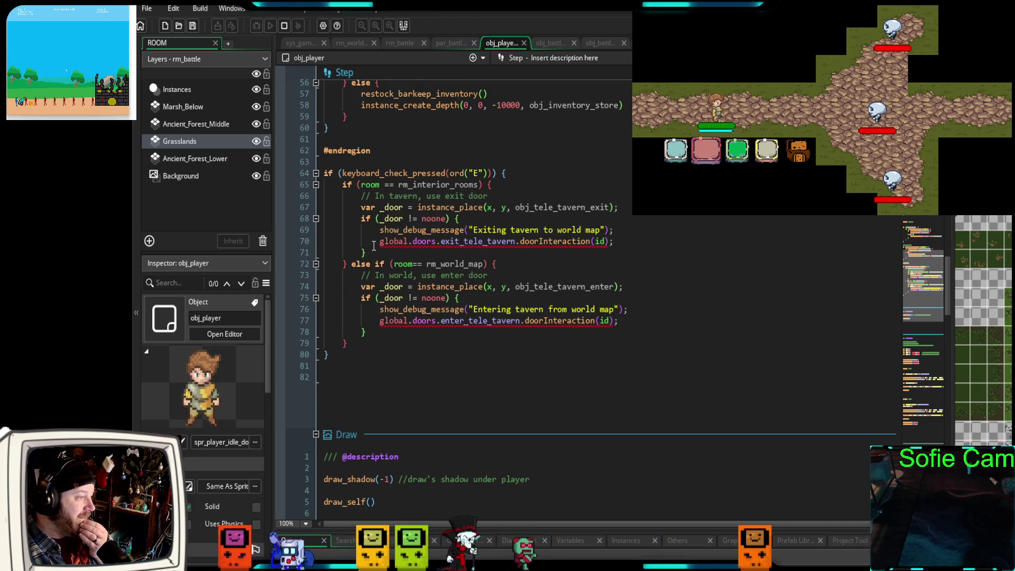
scroll(373, 245, down, 10)
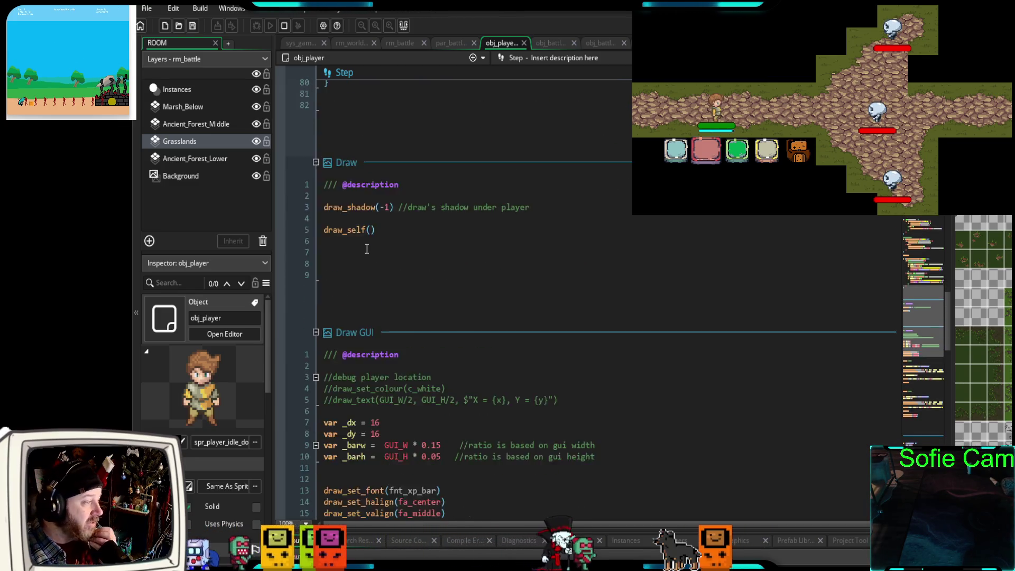
scroll(367, 253, down, 6)
scroll(367, 249, down, 15)
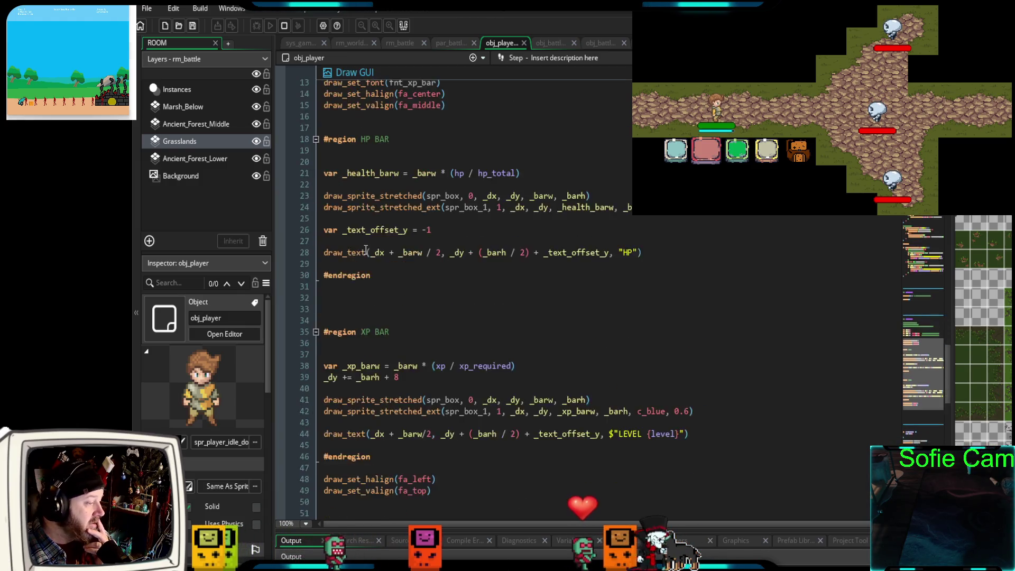
scroll(354, 253, down, 8)
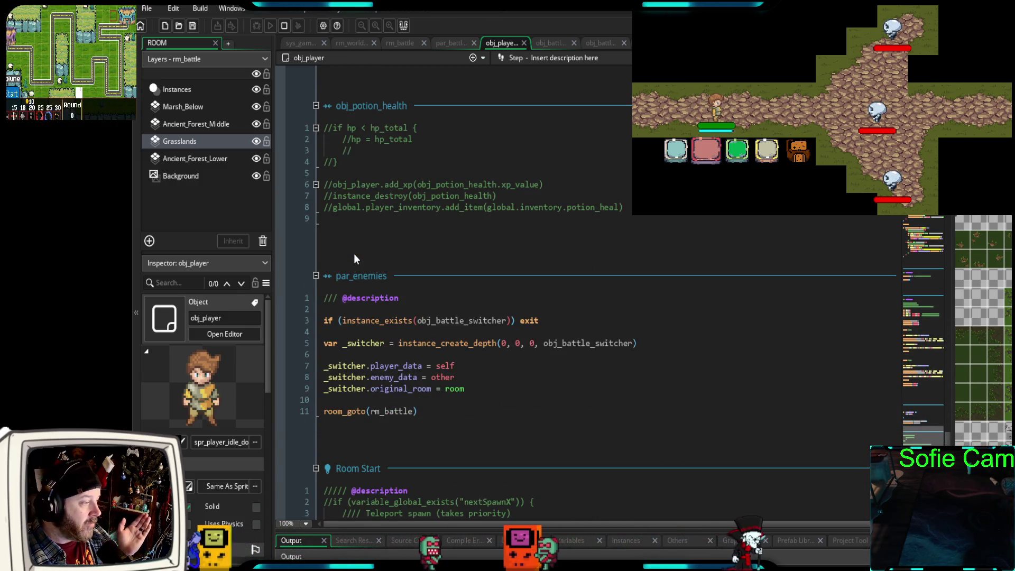
scroll(344, 261, down, 4)
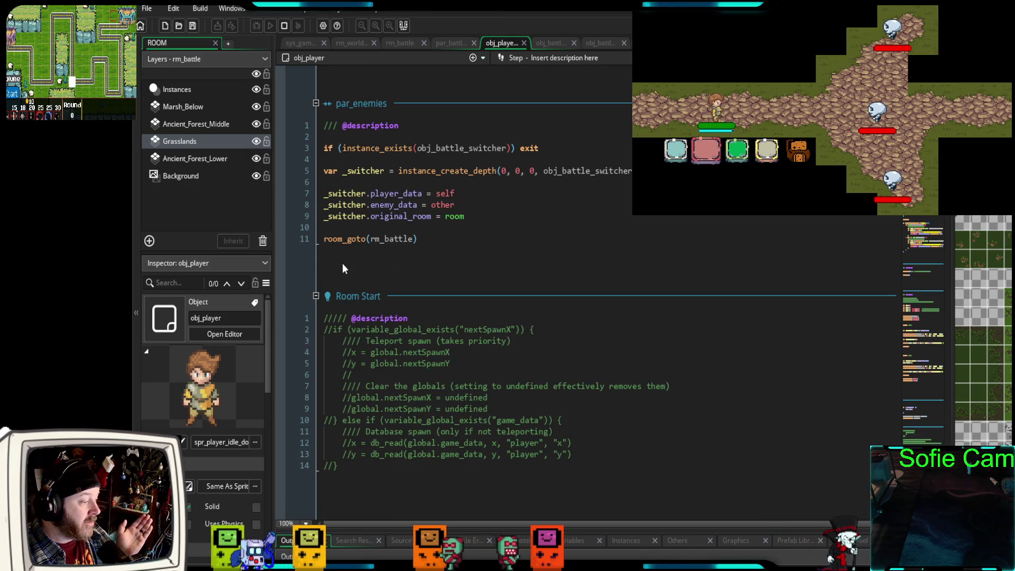
scroll(408, 256, up, 12)
click(544, 44)
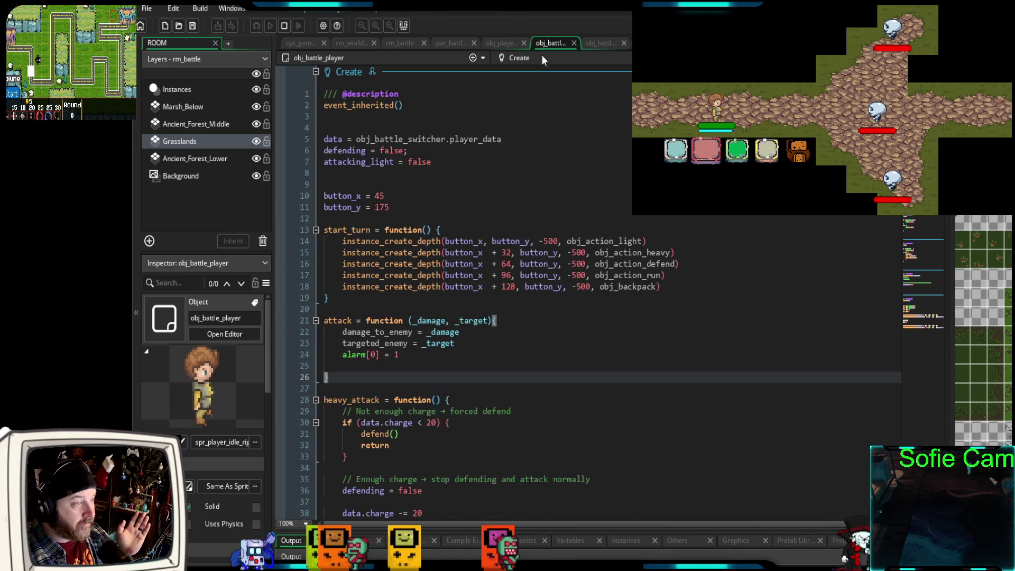
- Scroll through obj_battle_player's events, then switch to the obj_battle_manager_2 code
scroll(584, 294, down, 6)
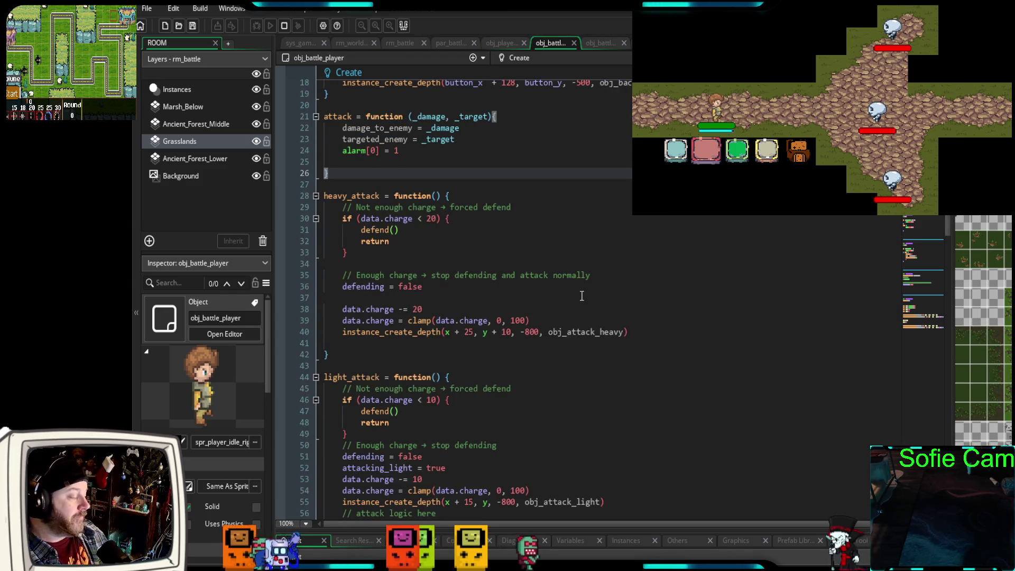
scroll(582, 295, down, 10)
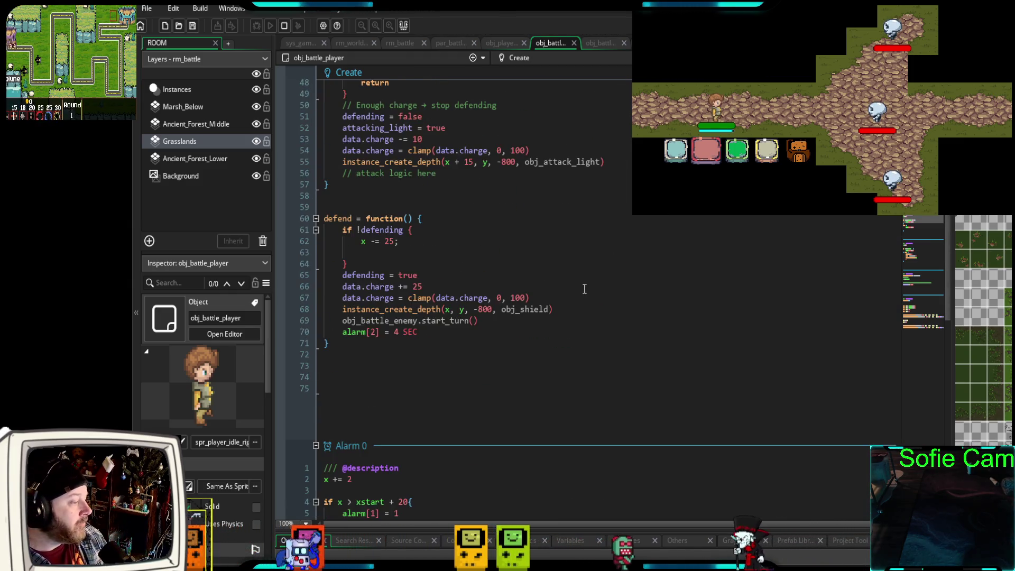
scroll(587, 291, down, 15)
scroll(594, 296, up, 20)
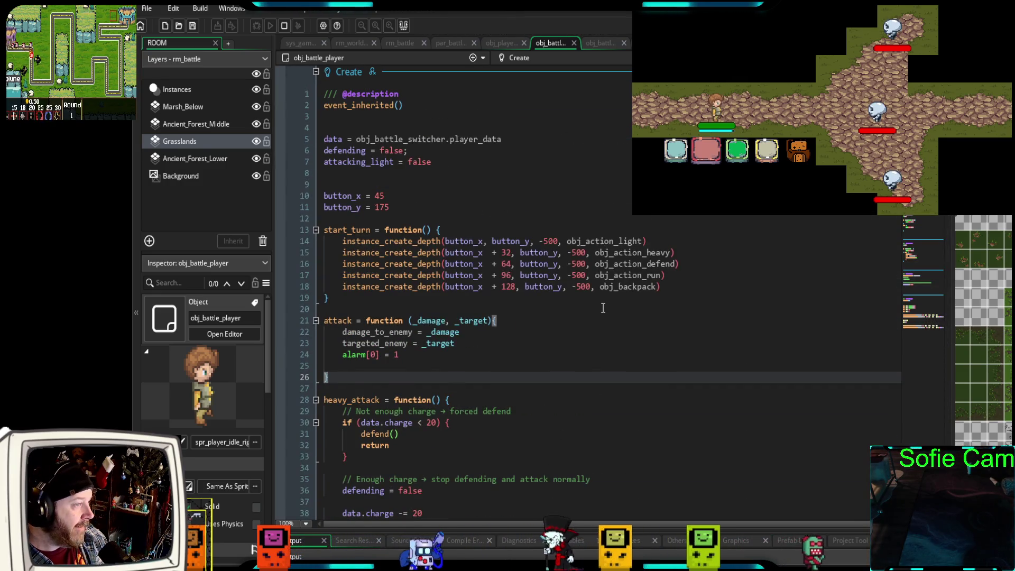
click(601, 43)
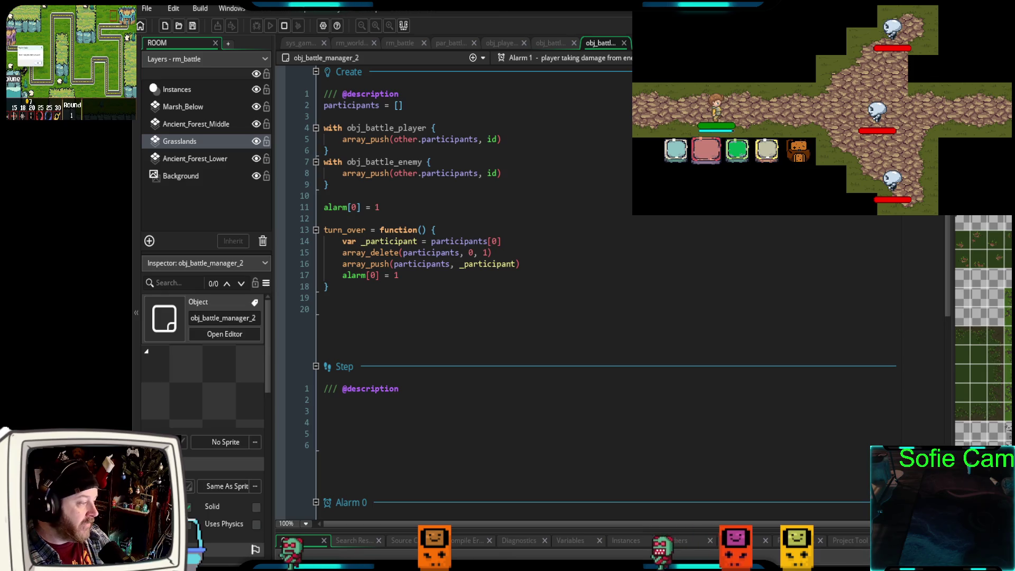
- Review obj_battle_manager_2, then Ctrl+Tab through obj_battle_switcher and obj_action_run to obj_inventory
scroll(581, 291, down, 10)
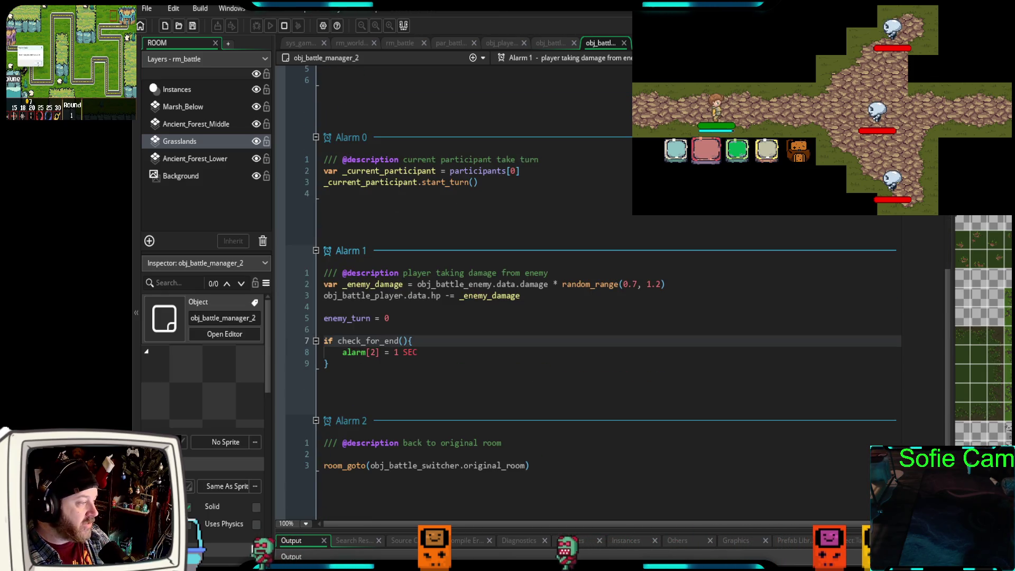
scroll(581, 291, up, 10)
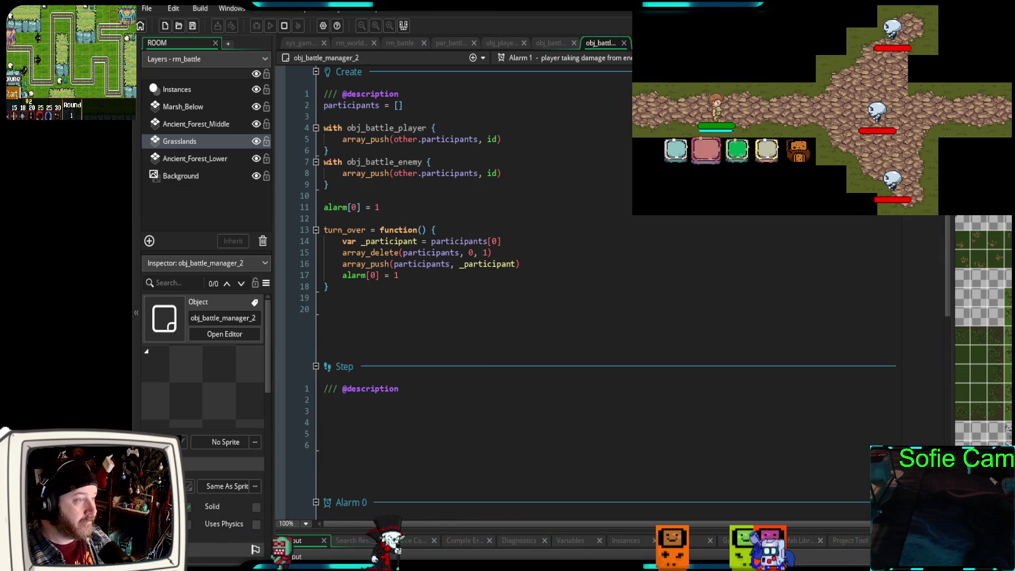
key(ctrl+Tab)
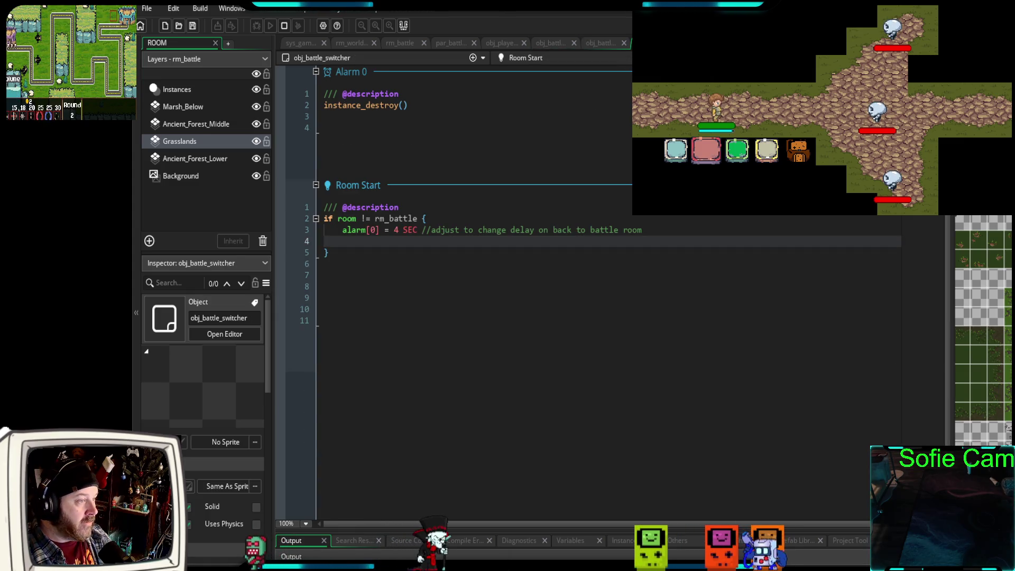
key(ctrl+Tab)
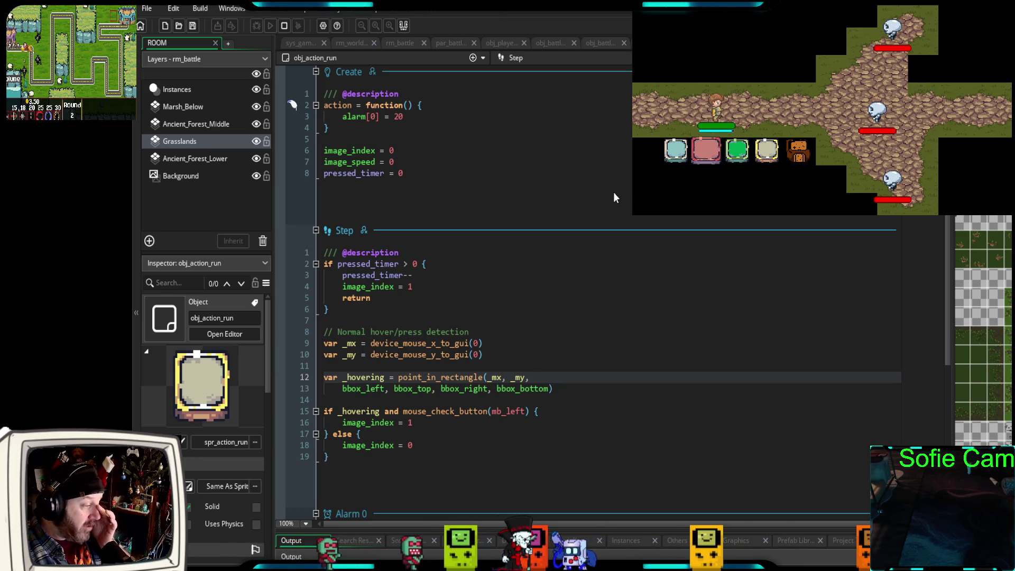
scroll(614, 193, down, 5)
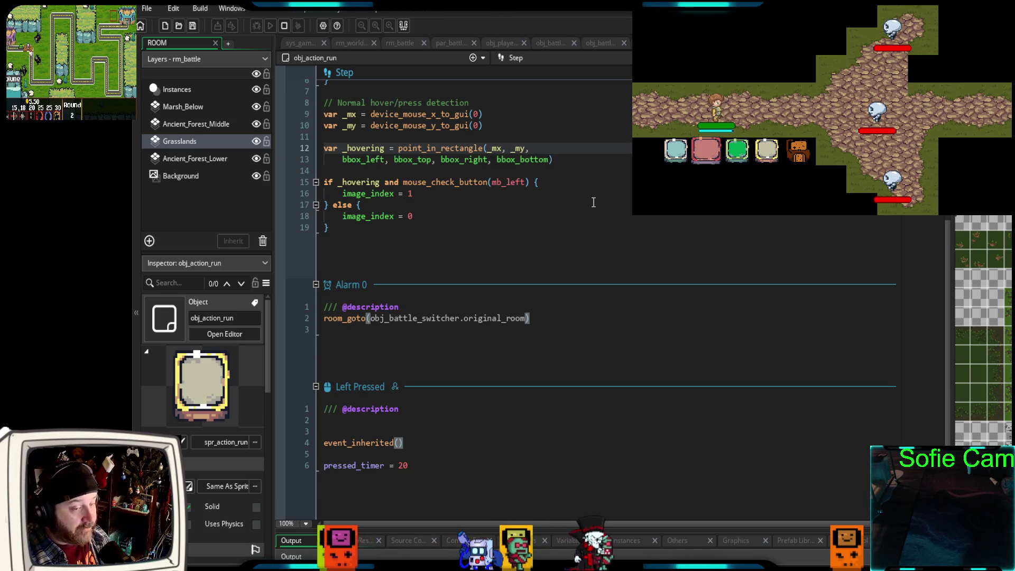
scroll(593, 203, up, 5)
key(ctrl+Tab)
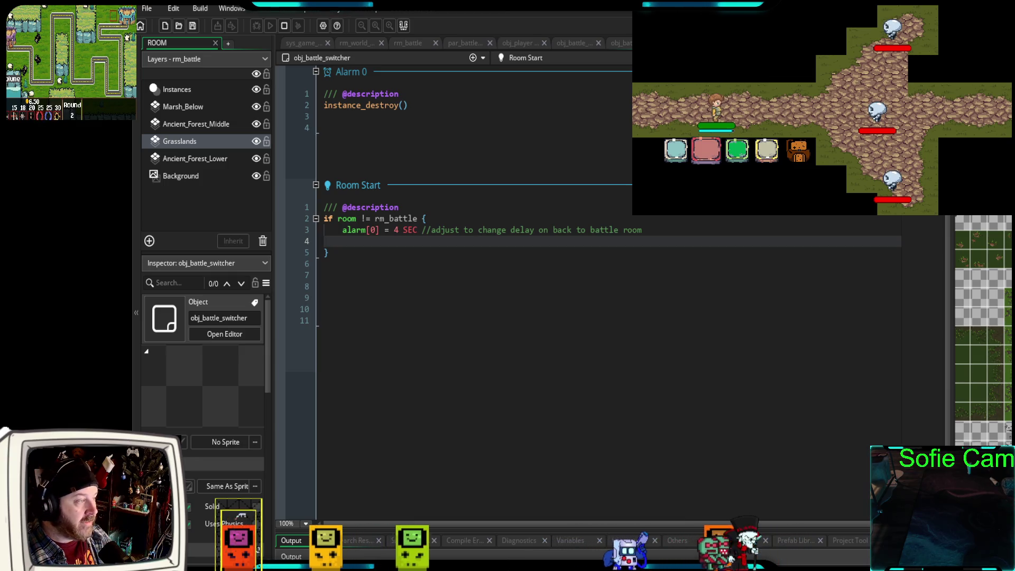
key(ctrl+Tab)
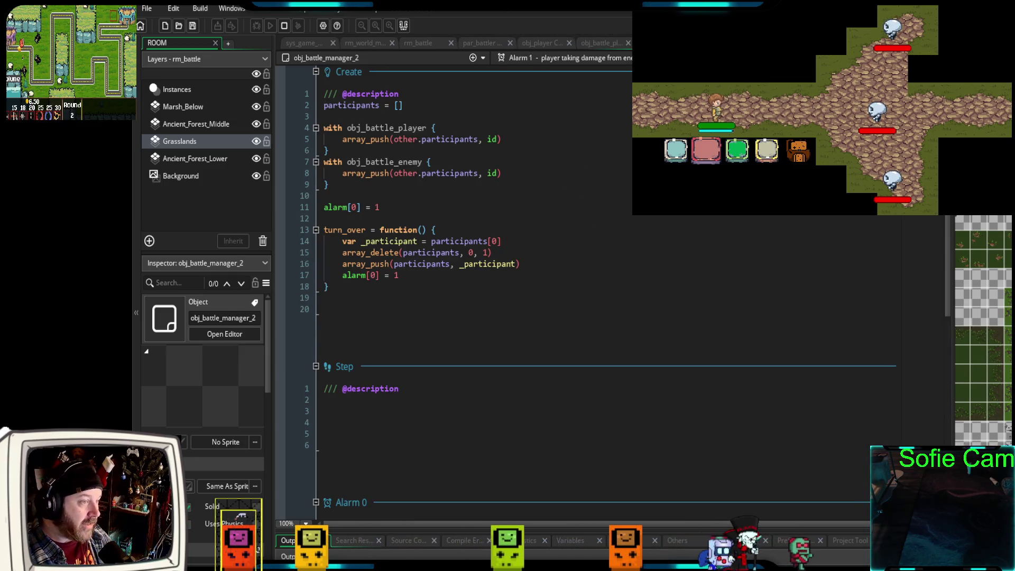
key(ctrl+Tab)
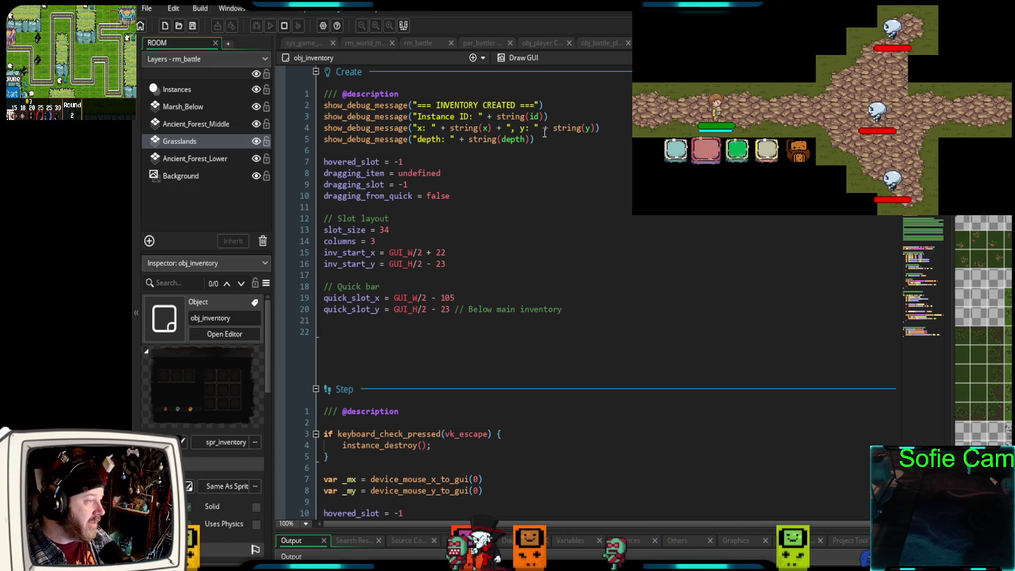
- Comment out Create's four debug message lines and add a '//Debug section' note above them
mouse_move(535, 140)
mouse_down()
mouse_move(465, 139)
mouse_move(313, 105)
mouse_up()
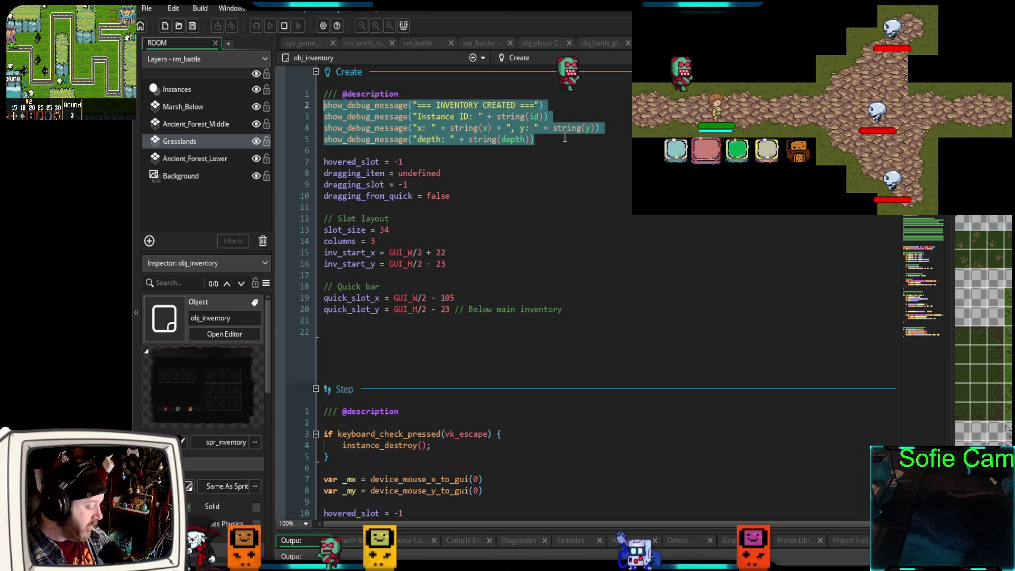
key(ctrl+k)
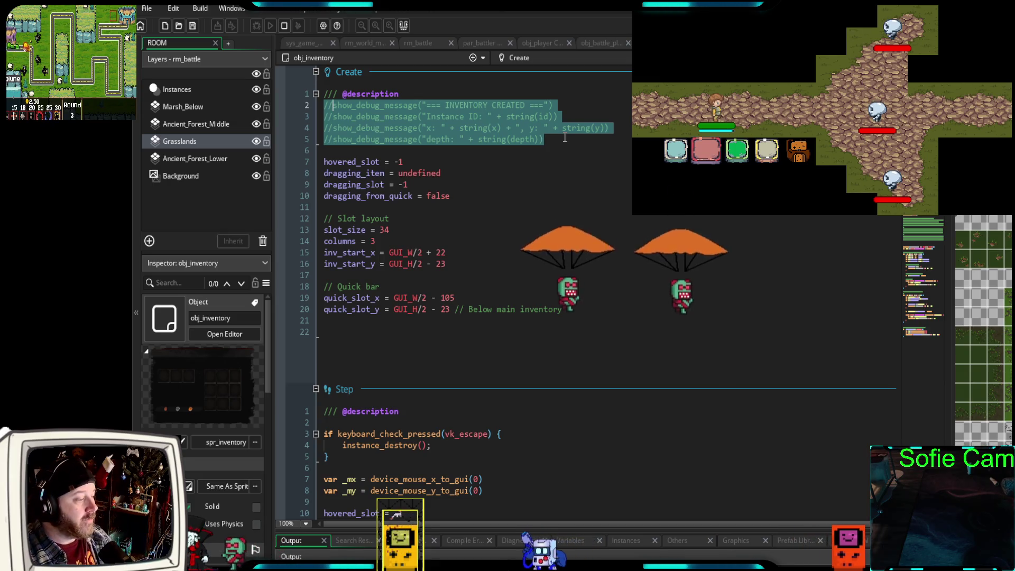
scroll(606, 271, down, 15)
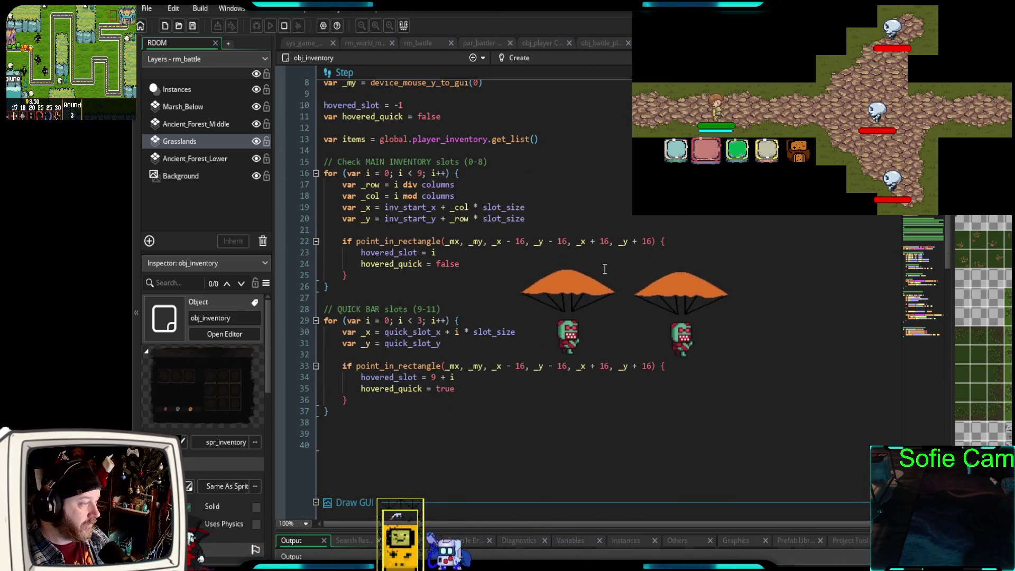
scroll(605, 266, down, 6)
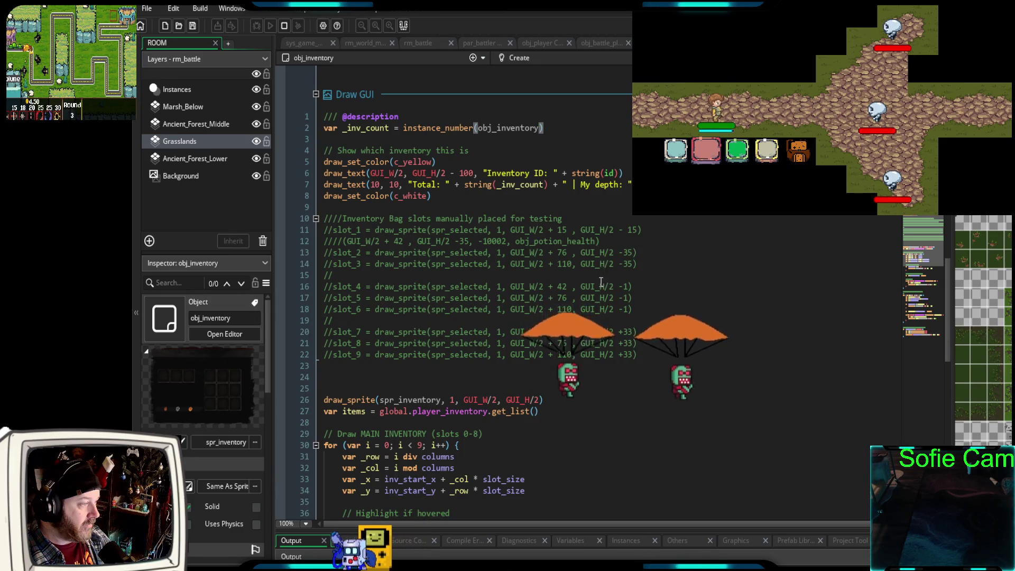
scroll(597, 285, up, 14)
scroll(597, 285, up, 10)
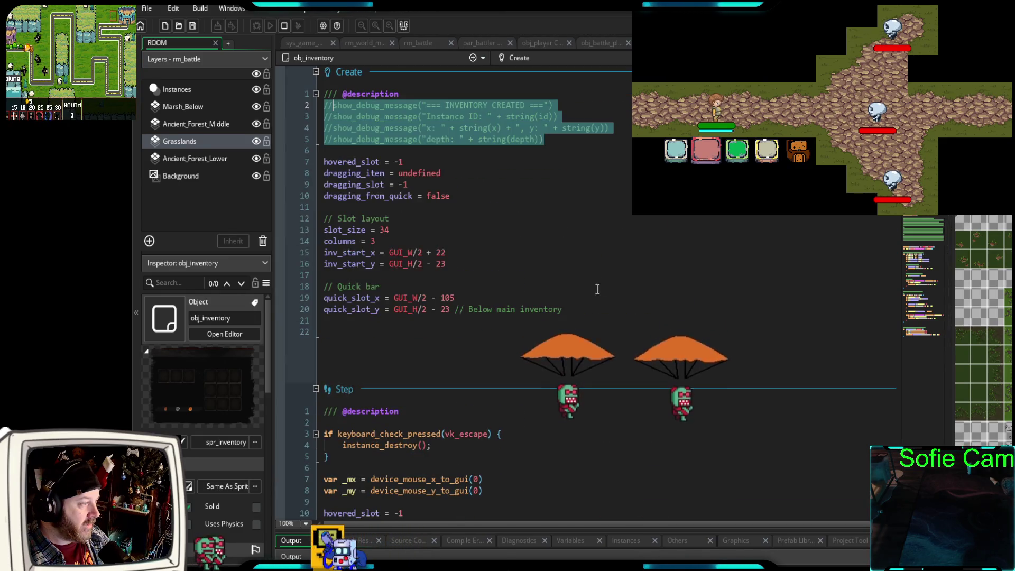
click(420, 94)
key(Return)
text(//)
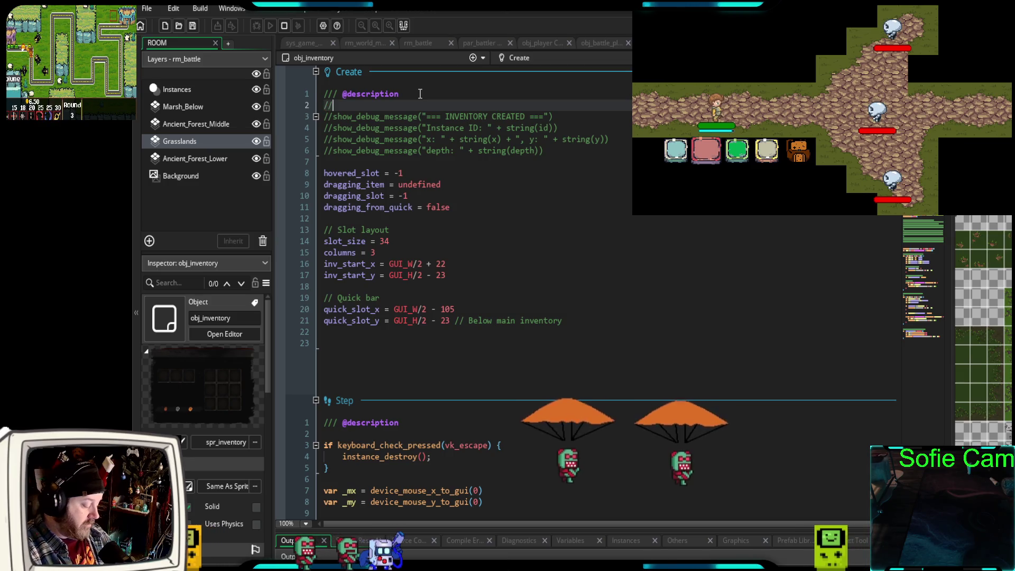
text(Deb)
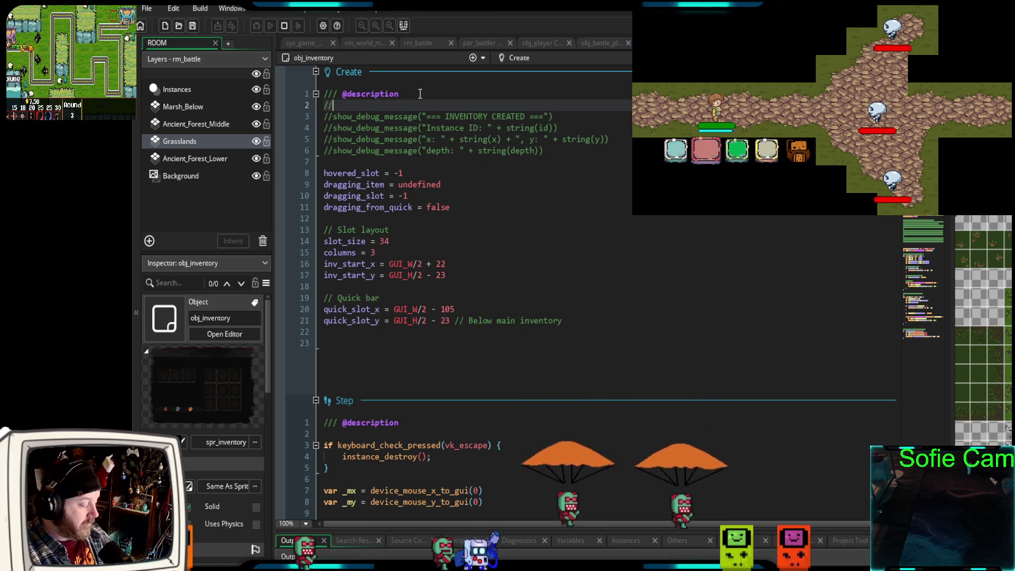
text(ug )
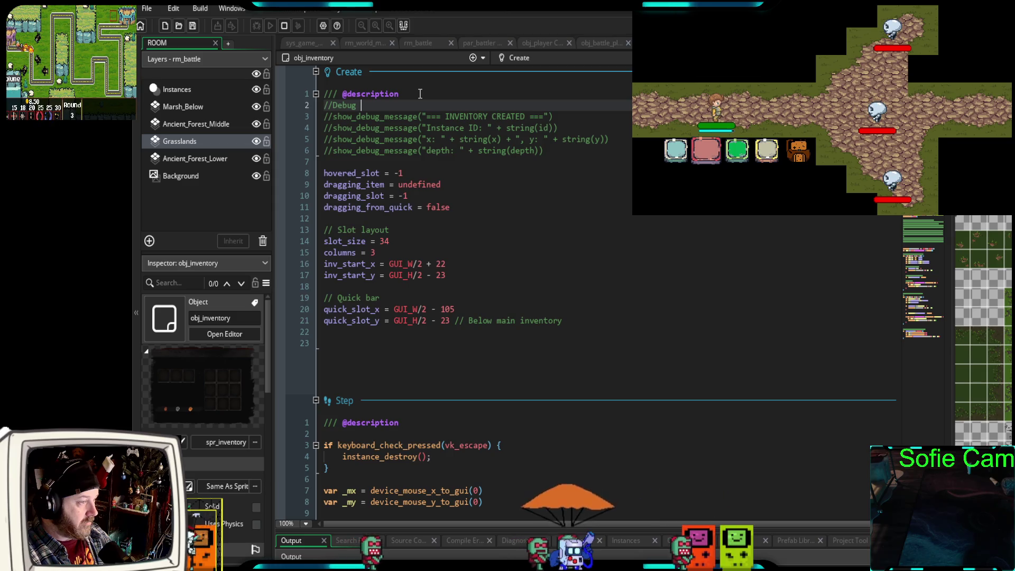
text(section)
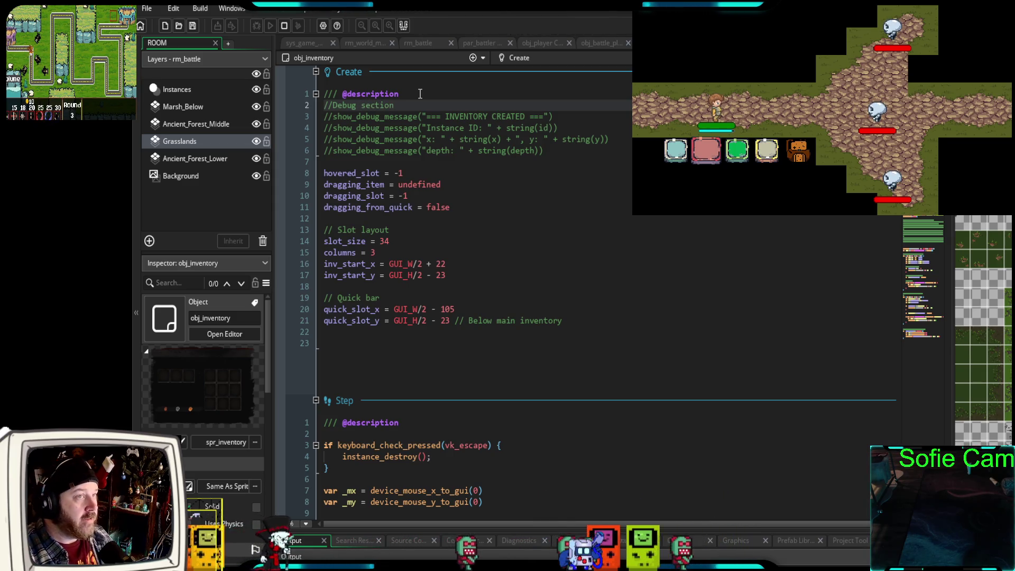
- Scroll through and select part of obj_inventory's Draw GUI code to review it
scroll(529, 316, down, 15)
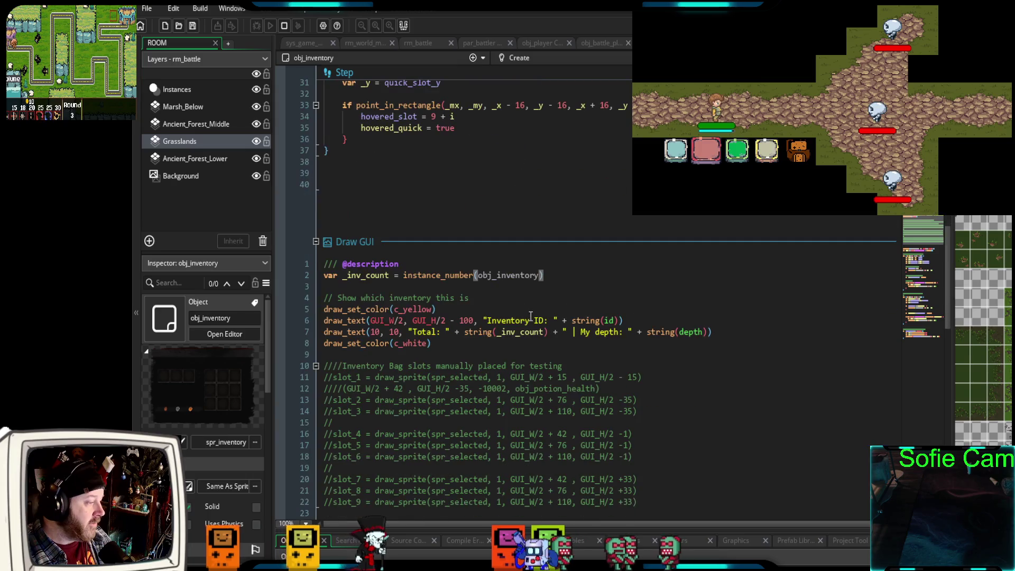
scroll(529, 316, down, 4)
drag(639, 299, 286, 162)
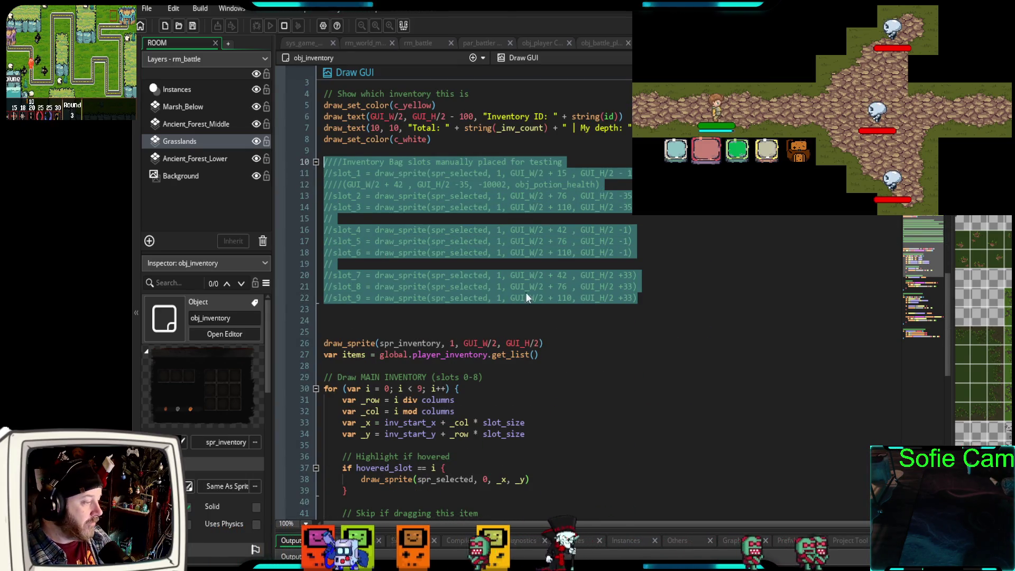
scroll(525, 293, down, 8)
scroll(517, 293, down, 10)
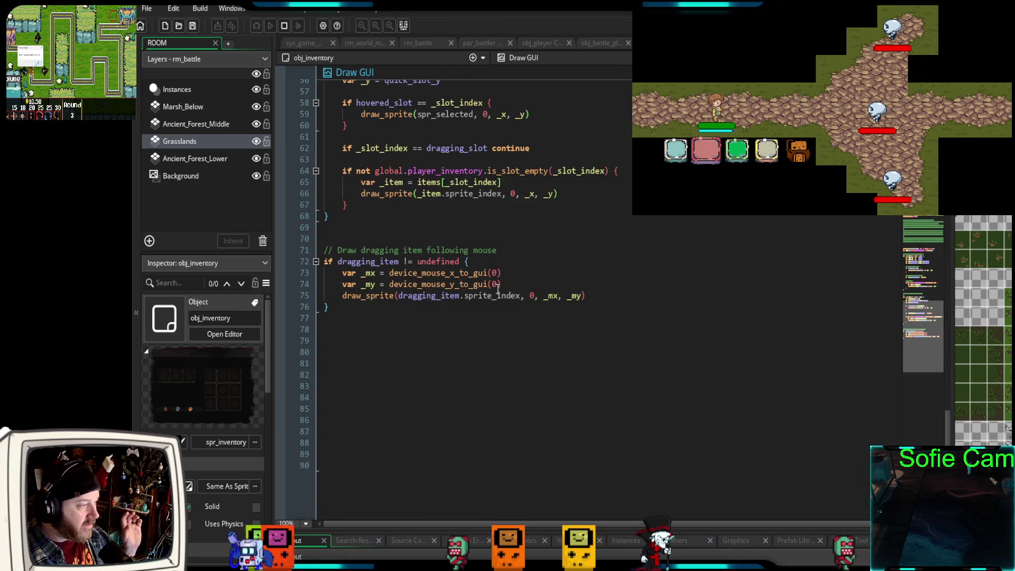
scroll(504, 290, up, 18)
scroll(504, 290, up, 15)
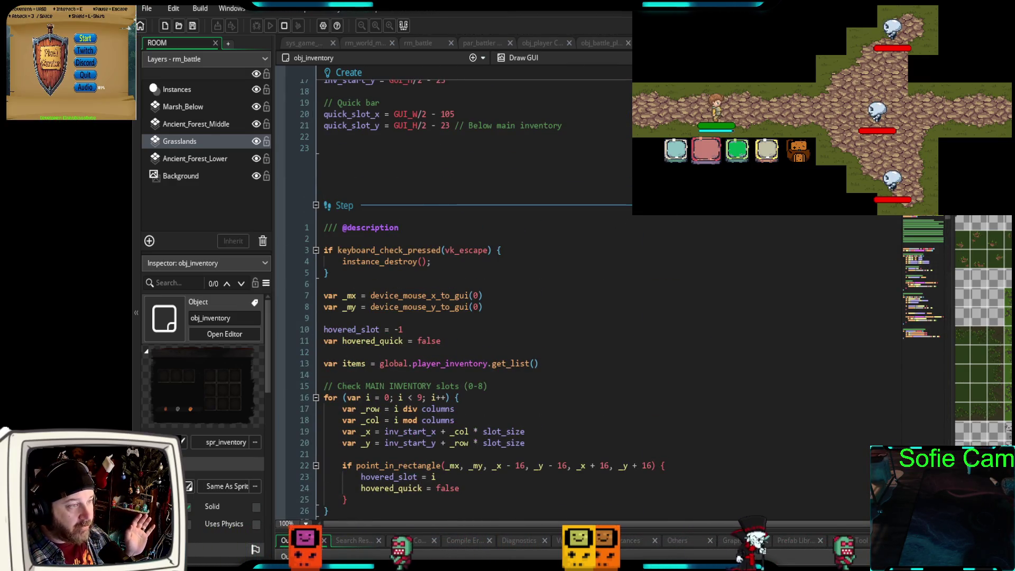
scroll(504, 290, up, 2)
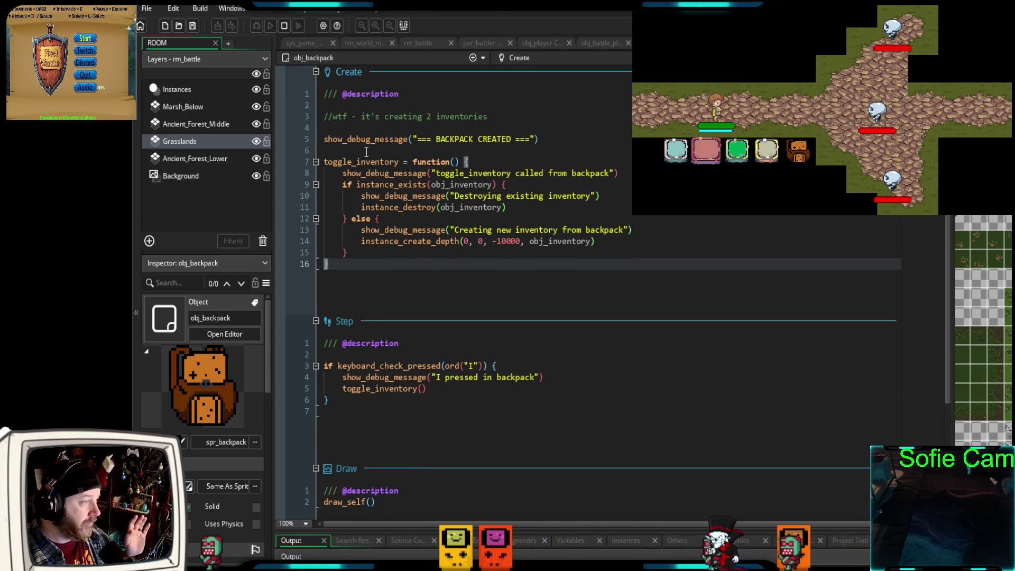
- Review obj_backpack's toggle_inventory function and its obj_inventory references, then open the rm_battle room
click(479, 163)
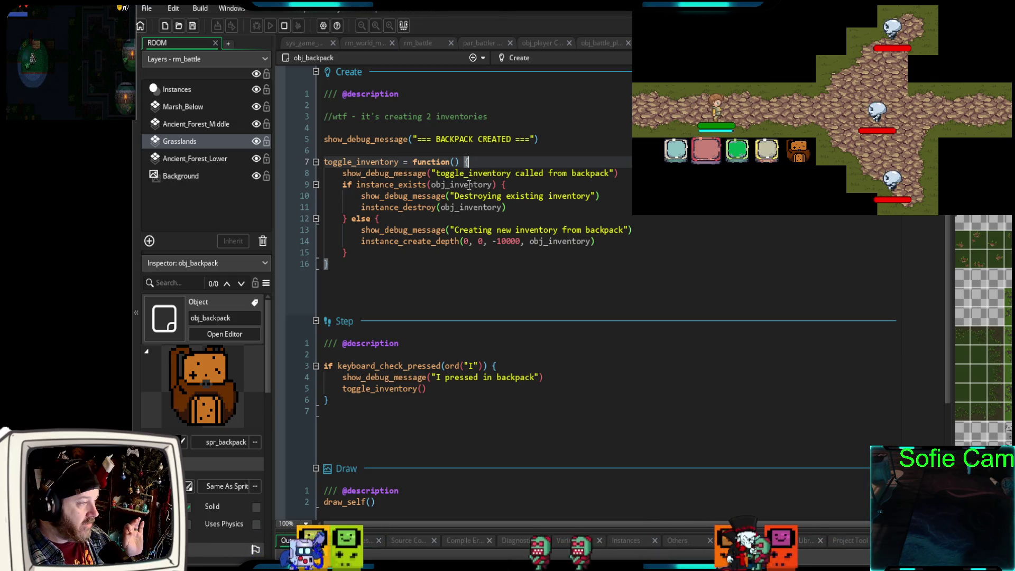
click(470, 185)
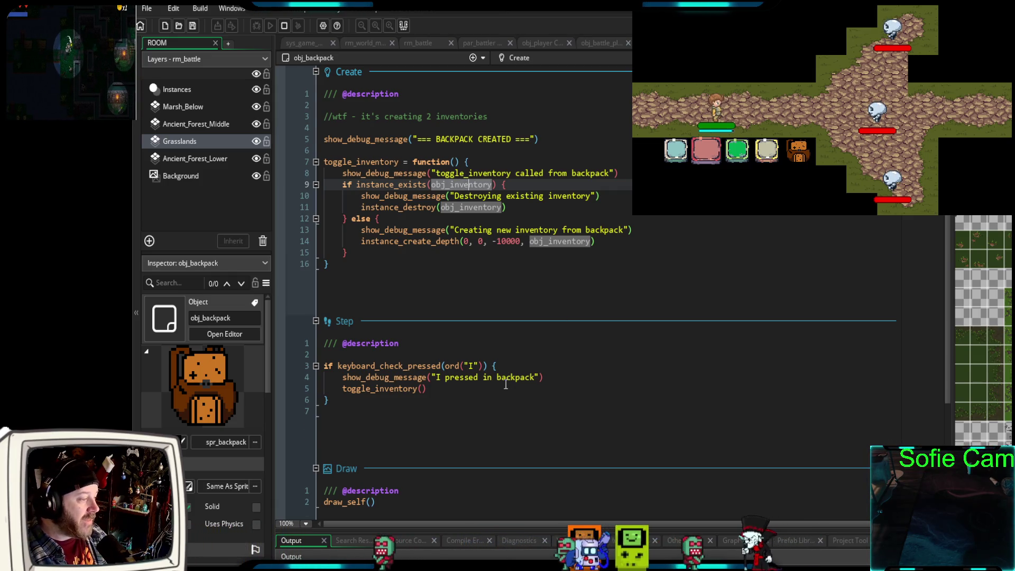
scroll(505, 384, down, 4)
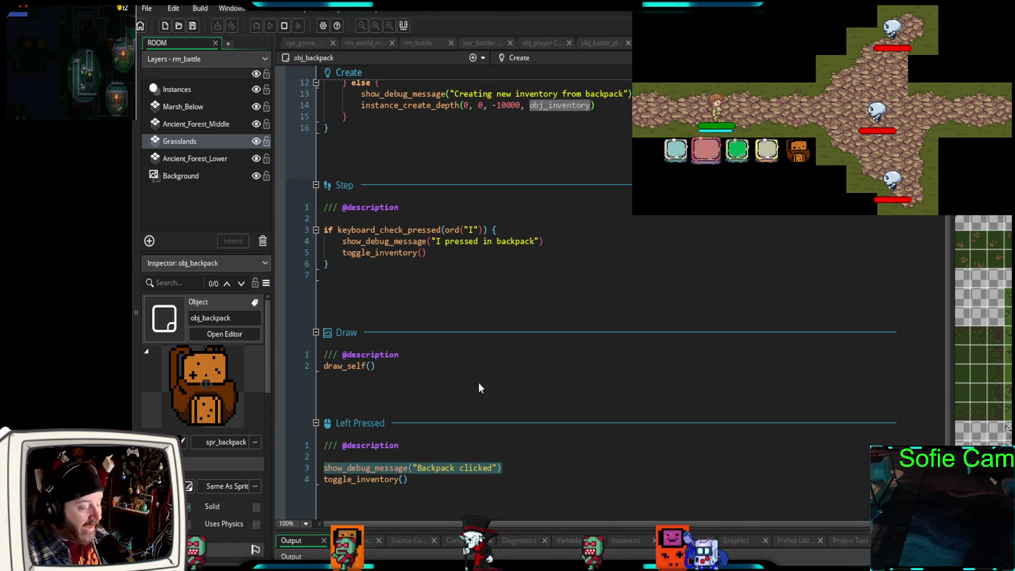
scroll(445, 316, up, 4)
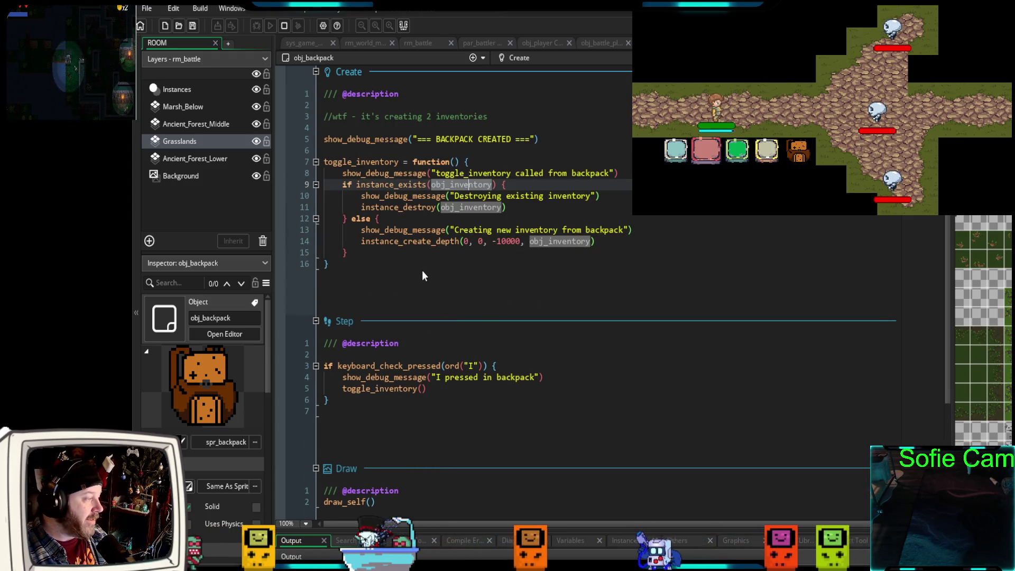
click(423, 44)
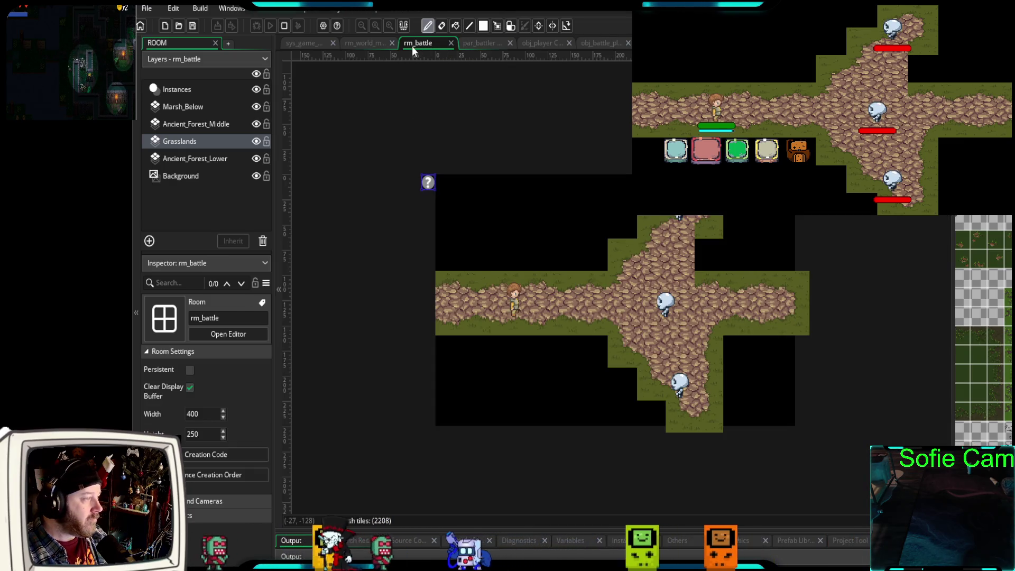
- Inspect rm_battle's Instances, Marsh_Below and Grasslands layers, then open obj_backpack's code from its instance
click(178, 89)
click(174, 107)
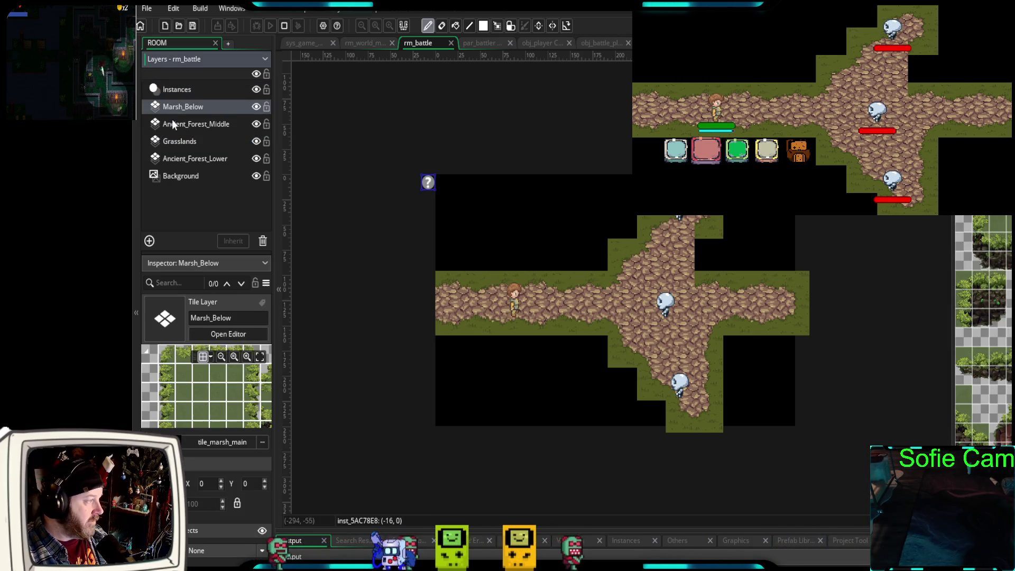
click(172, 127)
click(172, 142)
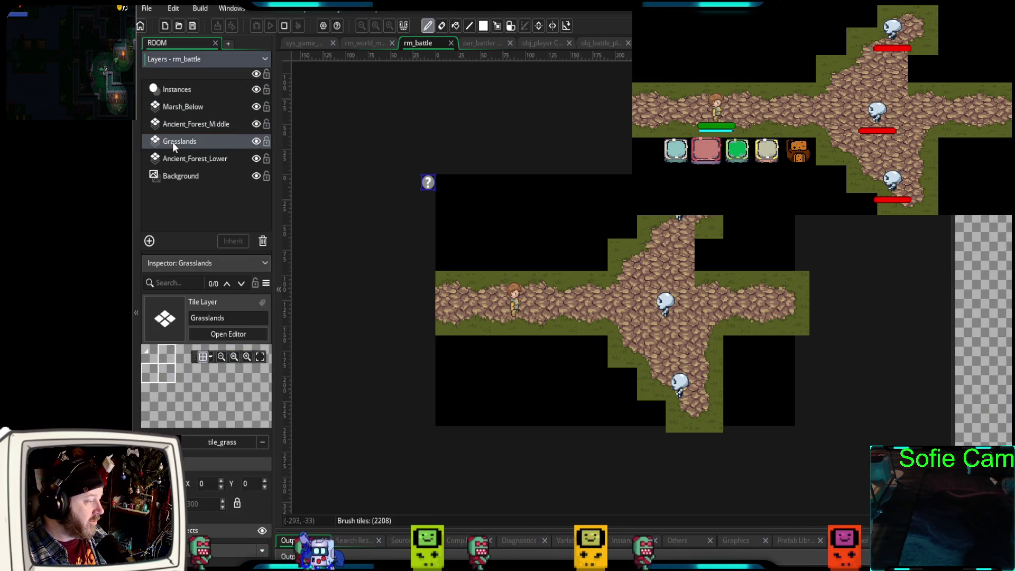
click(183, 87)
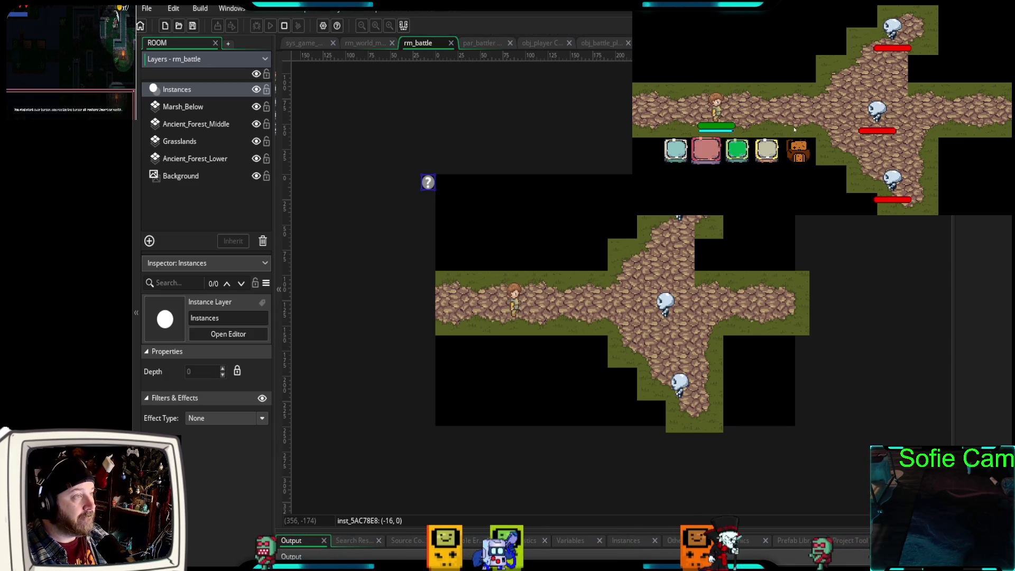
double_click(428, 182)
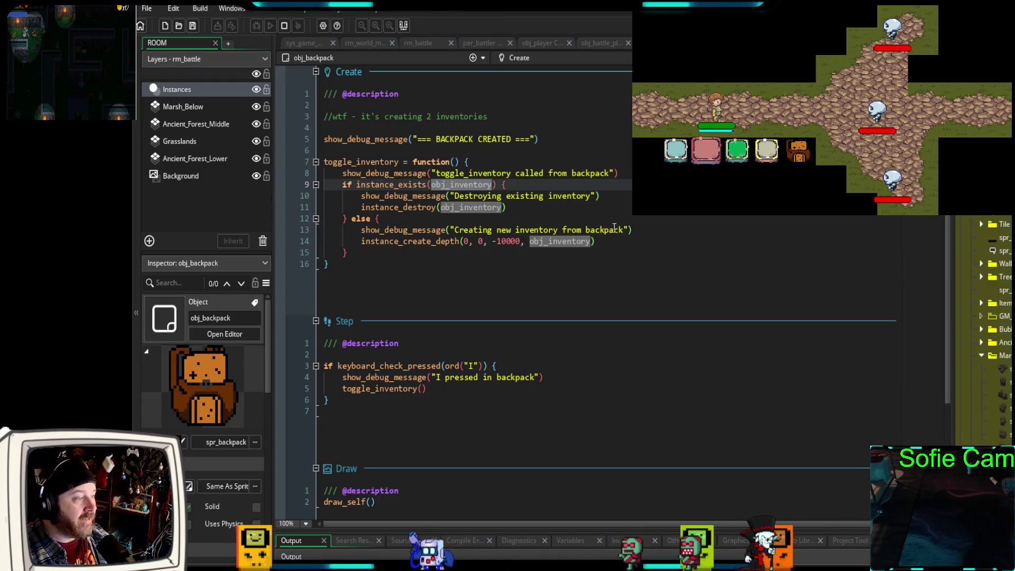
scroll(532, 366, down, 4)
drag(334, 264, 324, 229)
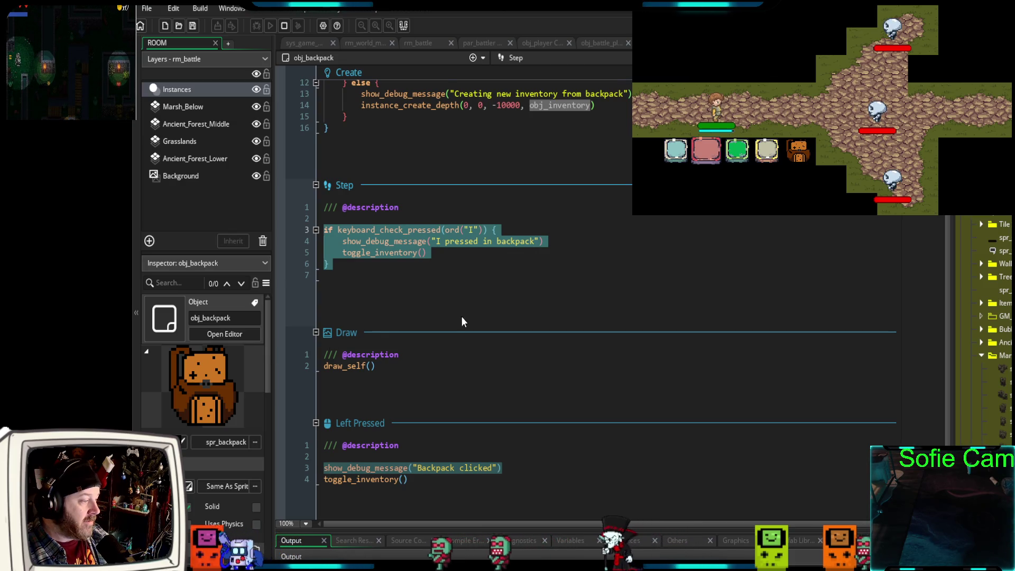
scroll(370, 360, down, 1)
drag(355, 531, 357, 177)
scroll(359, 517, down, 15)
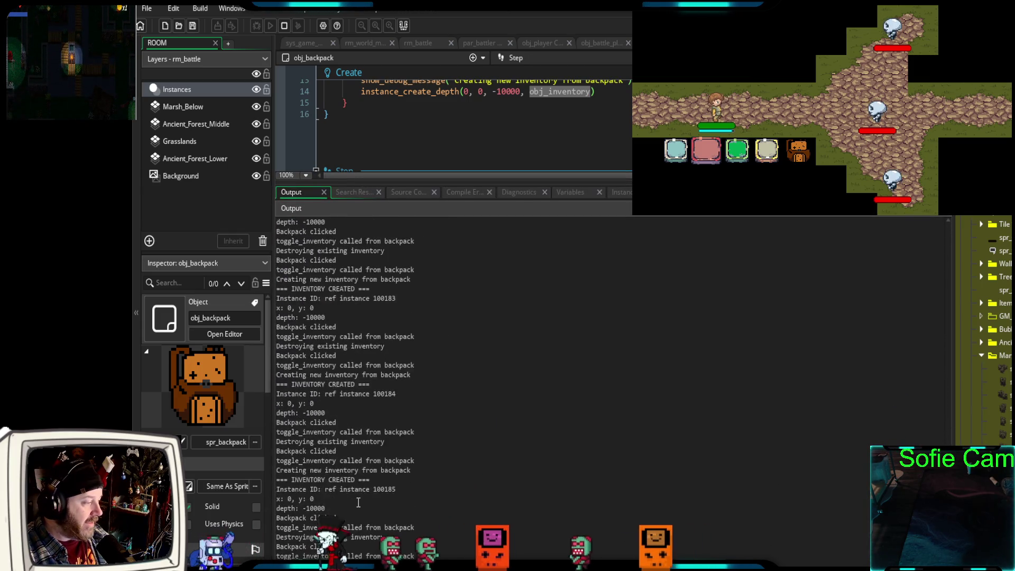
scroll(355, 500, down, 10)
scroll(351, 500, down, 5)
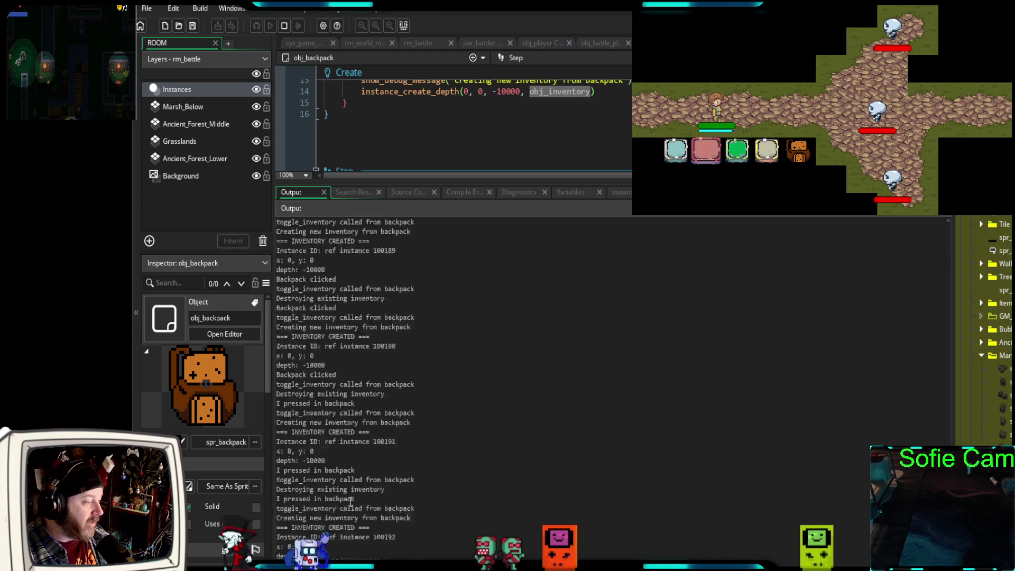
scroll(348, 499, down, 20)
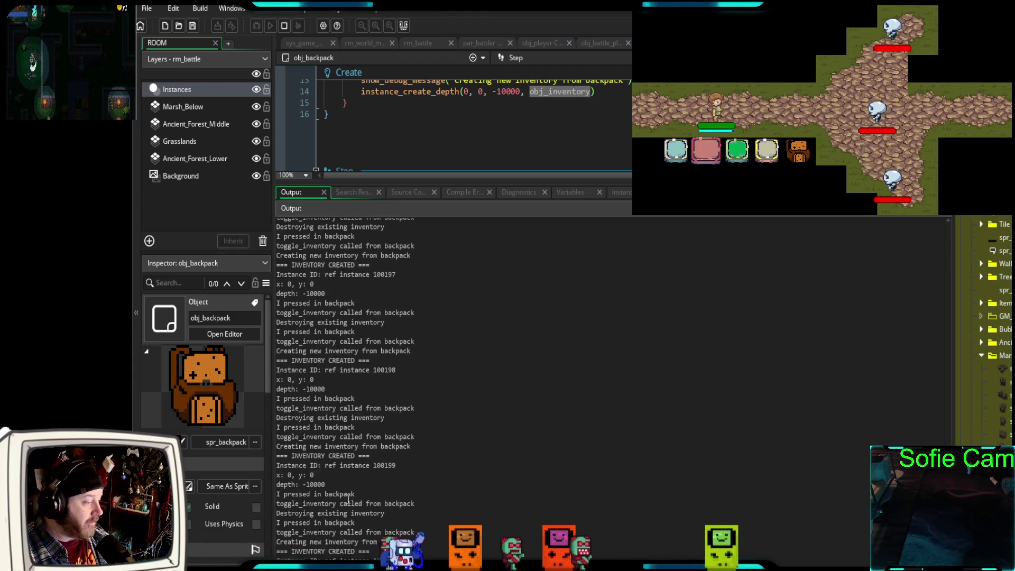
scroll(346, 498, down, 16)
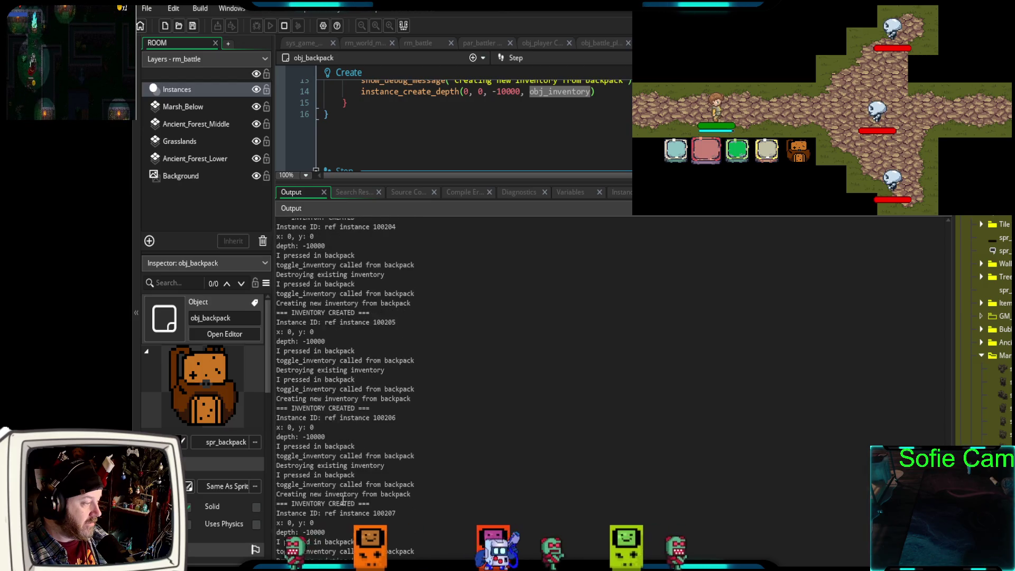
scroll(343, 500, down, 8)
scroll(343, 501, down, 3)
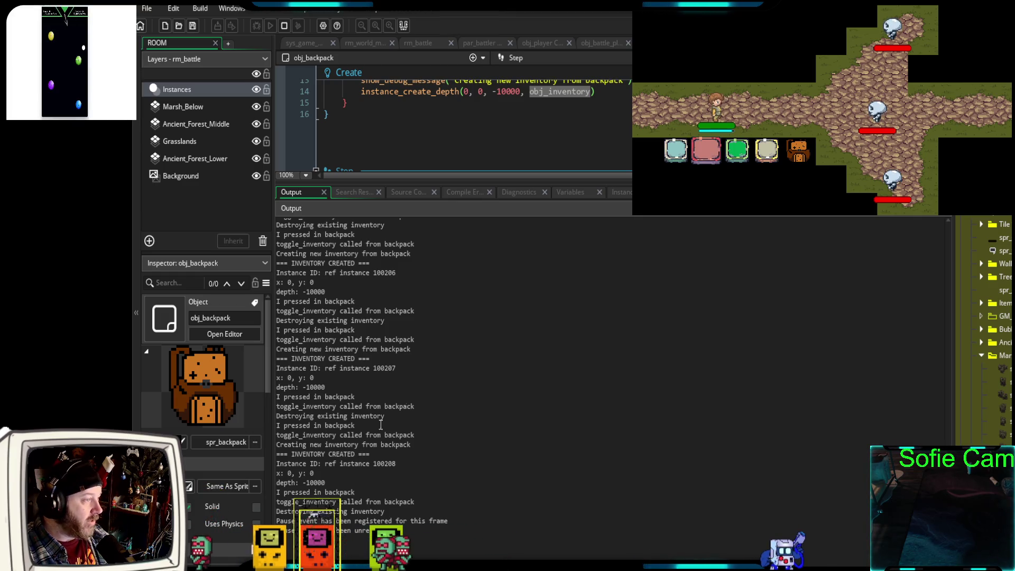
drag(572, 183, 571, 556)
scroll(455, 116, up, 2)
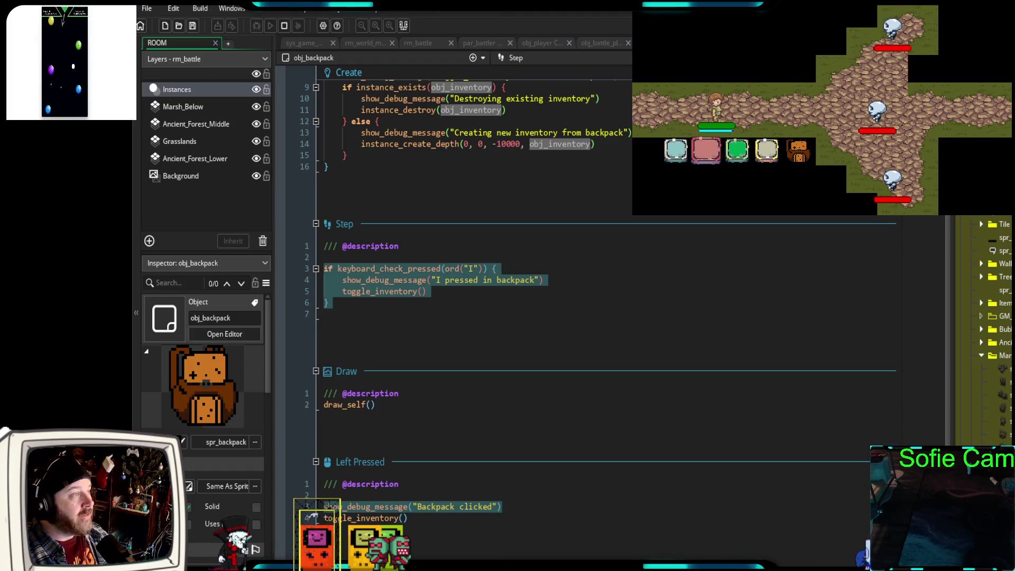
- Open the inventory window from the backpack icon during the battle
click(802, 154)
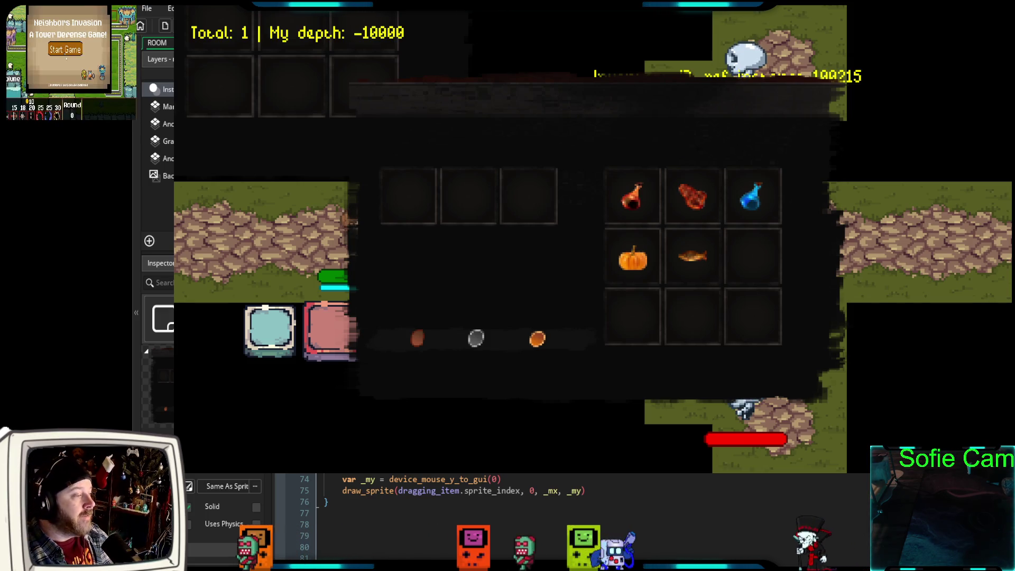
- Scroll up through obj_inventory's Draw GUI debug code, then close the running game with Escape
scroll(476, 518, up, 8)
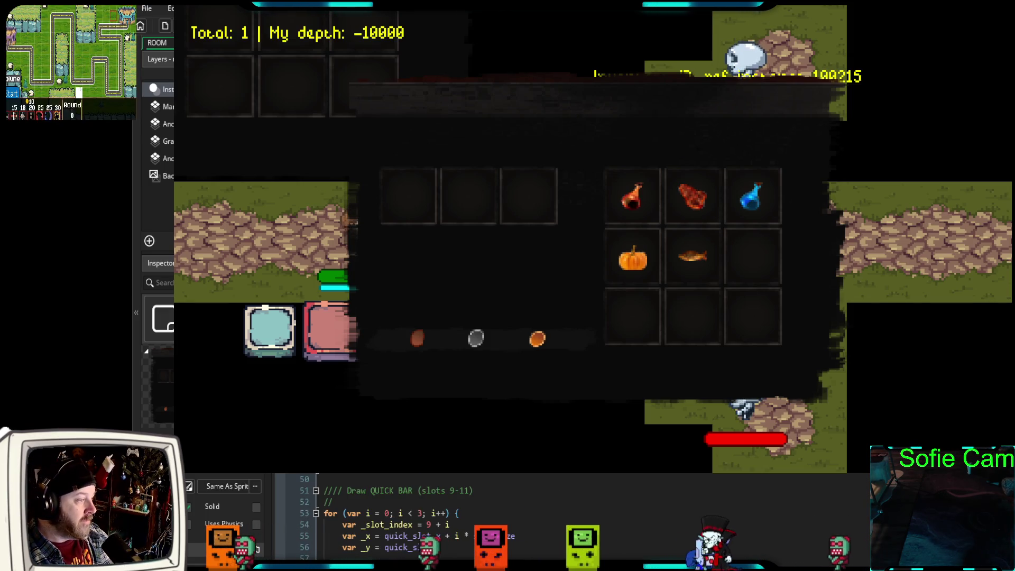
scroll(476, 518, up, 6)
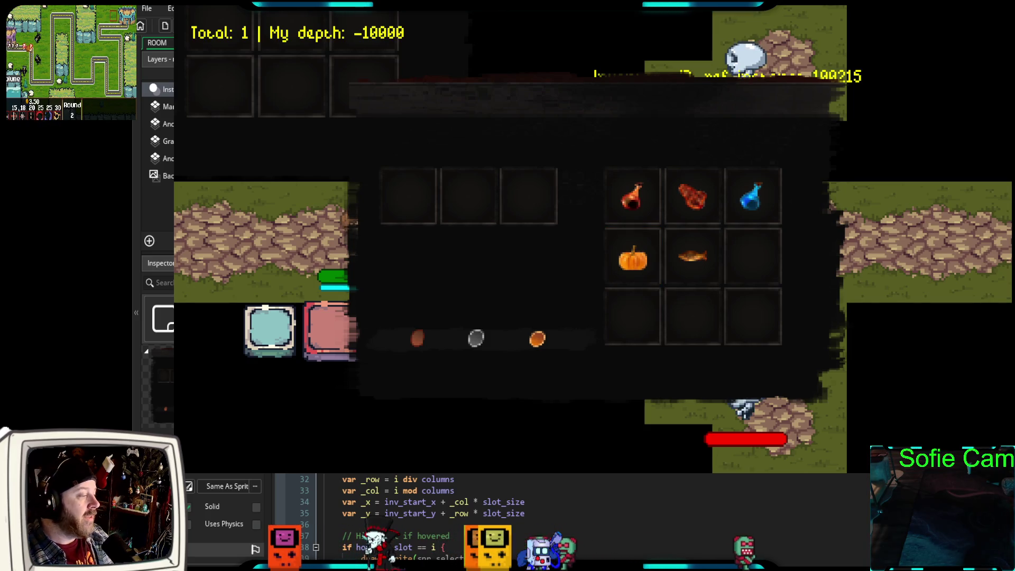
scroll(434, 516, up, 2)
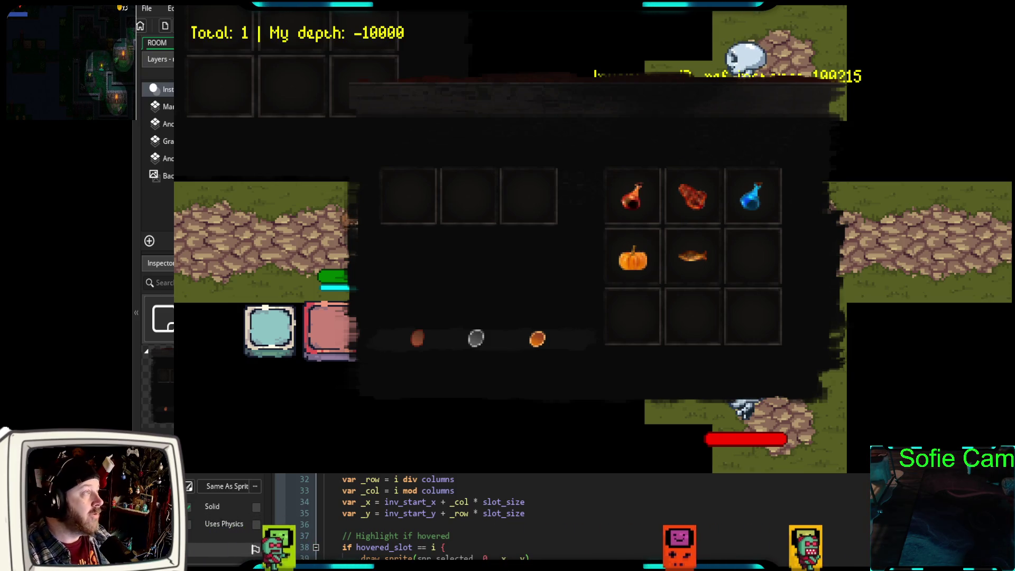
key(Escape)
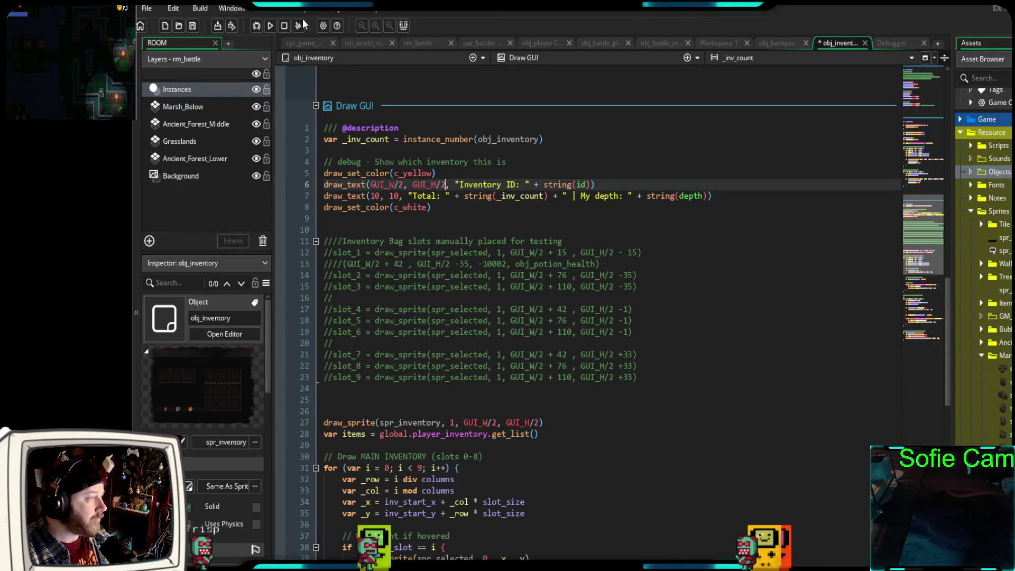
- Rebuild and relaunch the game, show more of obj_inventory's Draw GUI code, and bring the game forward
click(256, 25)
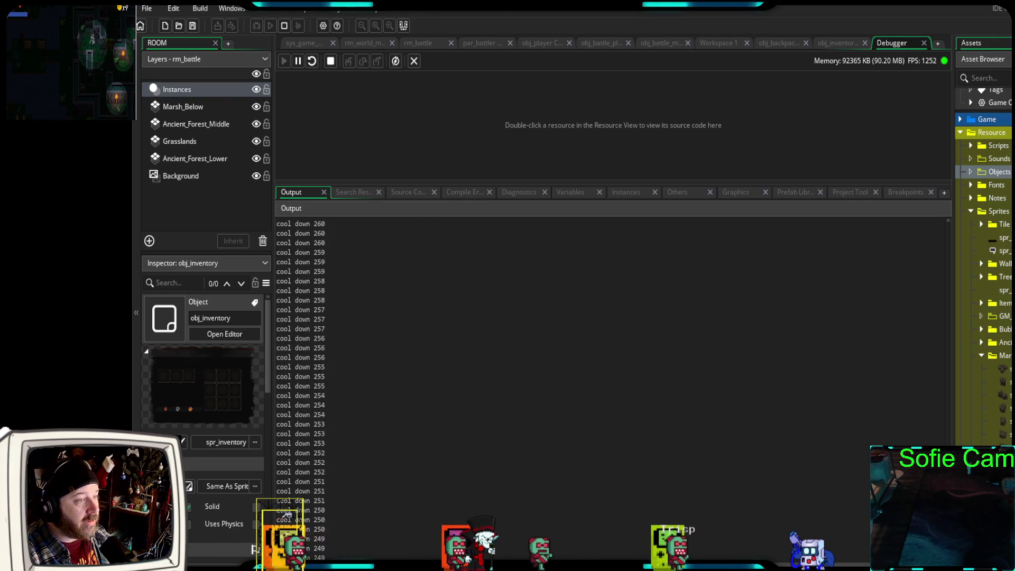
click(838, 43)
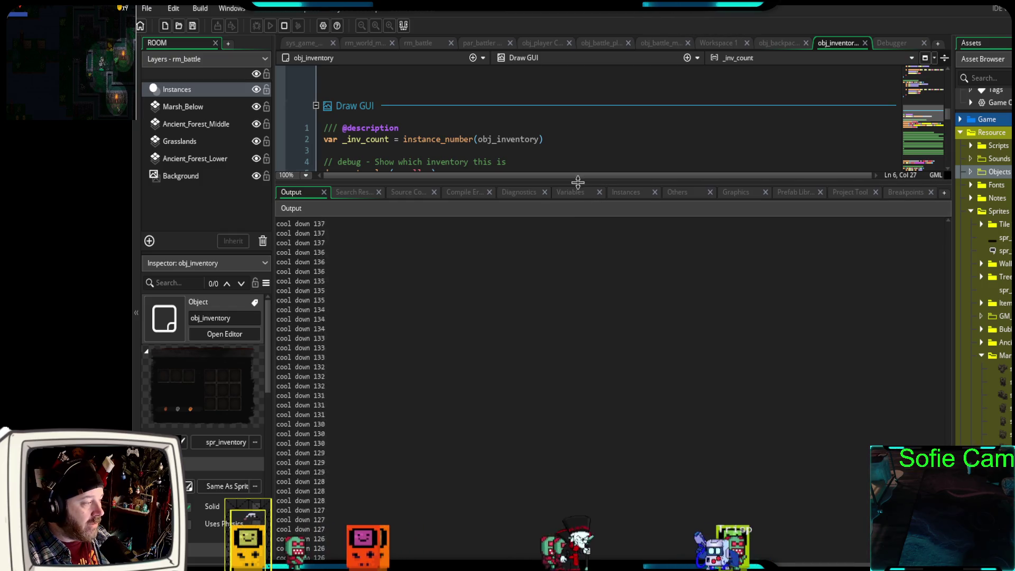
drag(578, 182, 578, 208)
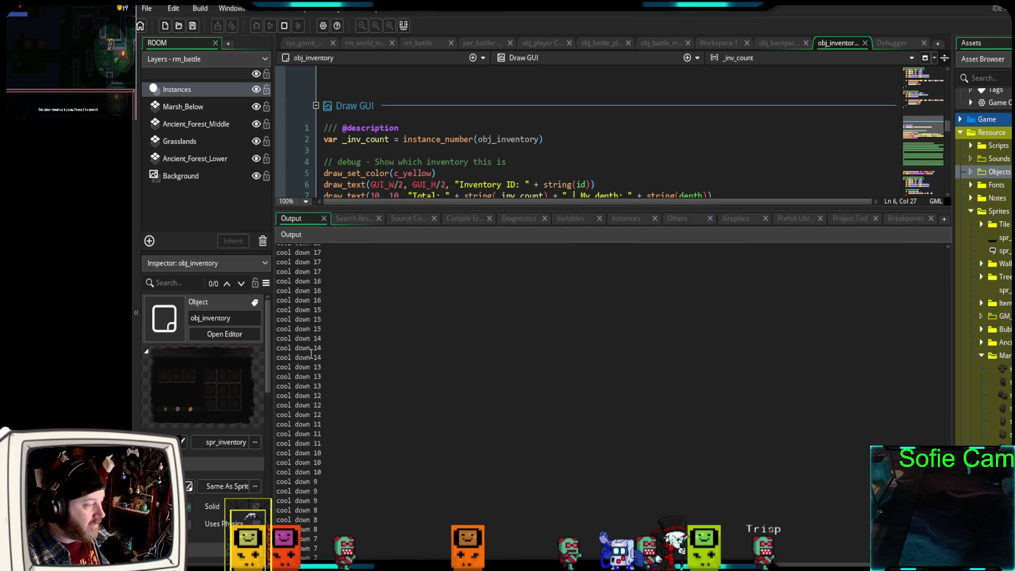
key(alt+Tab)
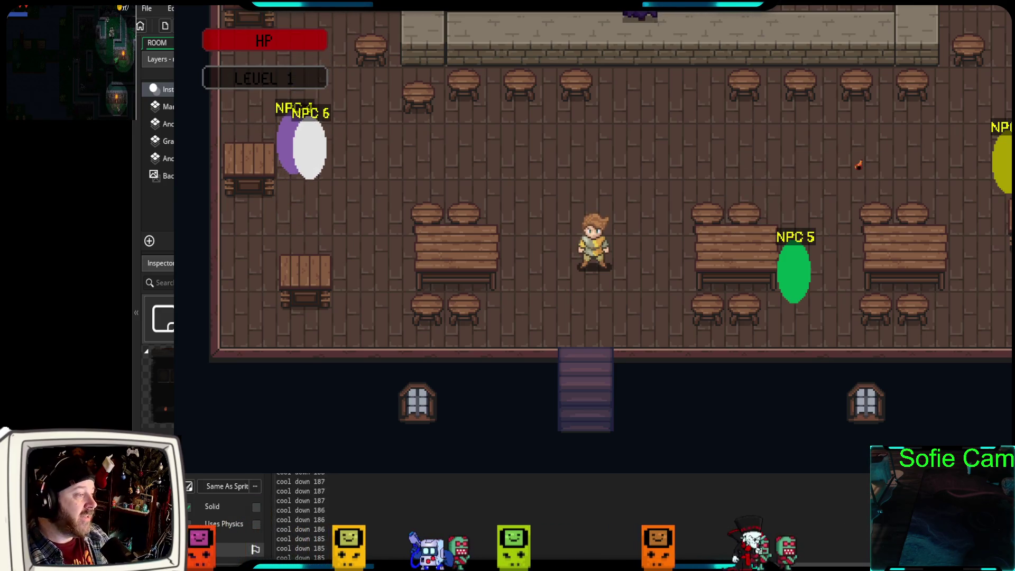
- Shrink the output log, then toggle the tavern inventory open, closed and open again with I
drag(488, 463, 487, 502)
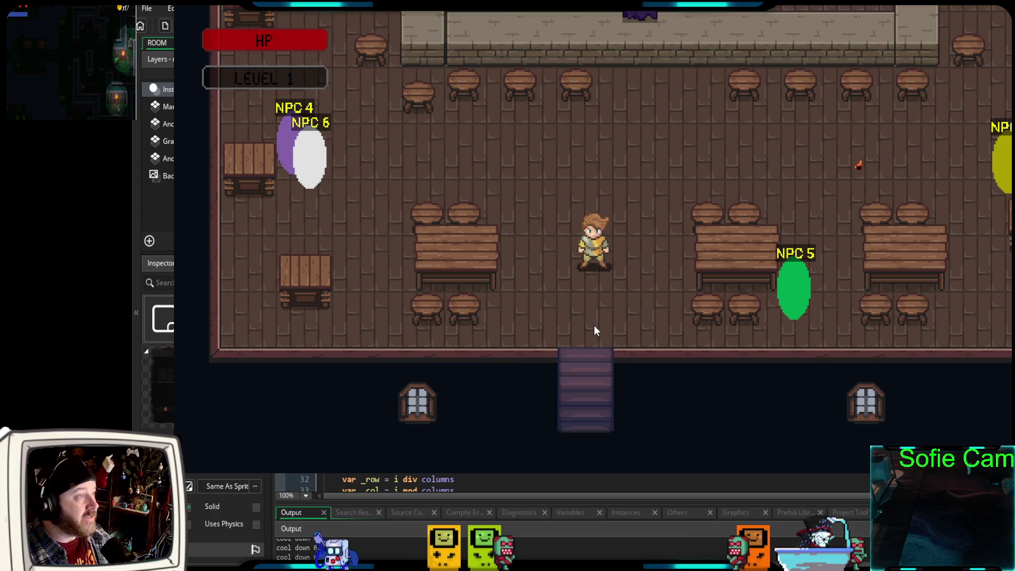
key(i)
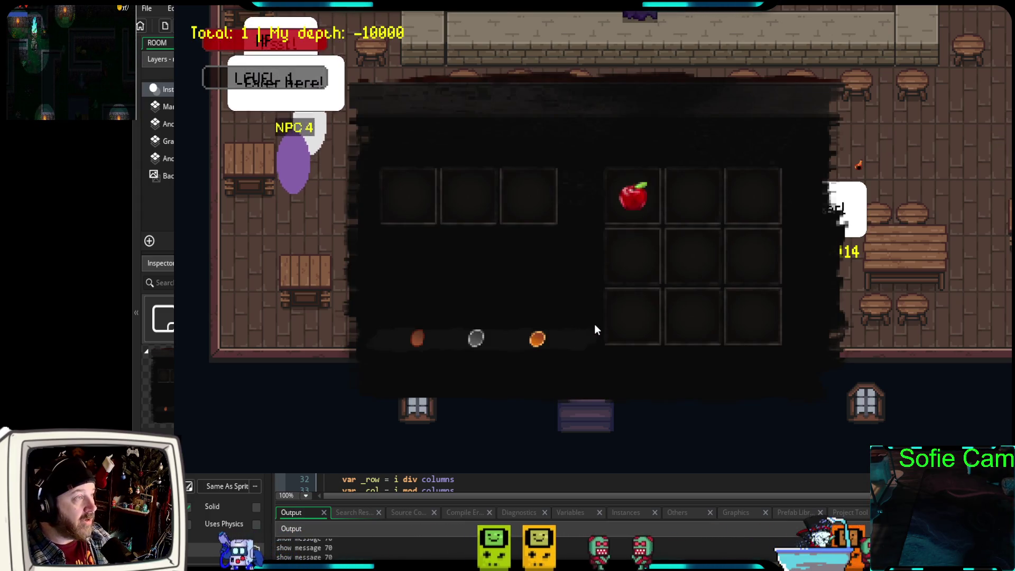
key(i)
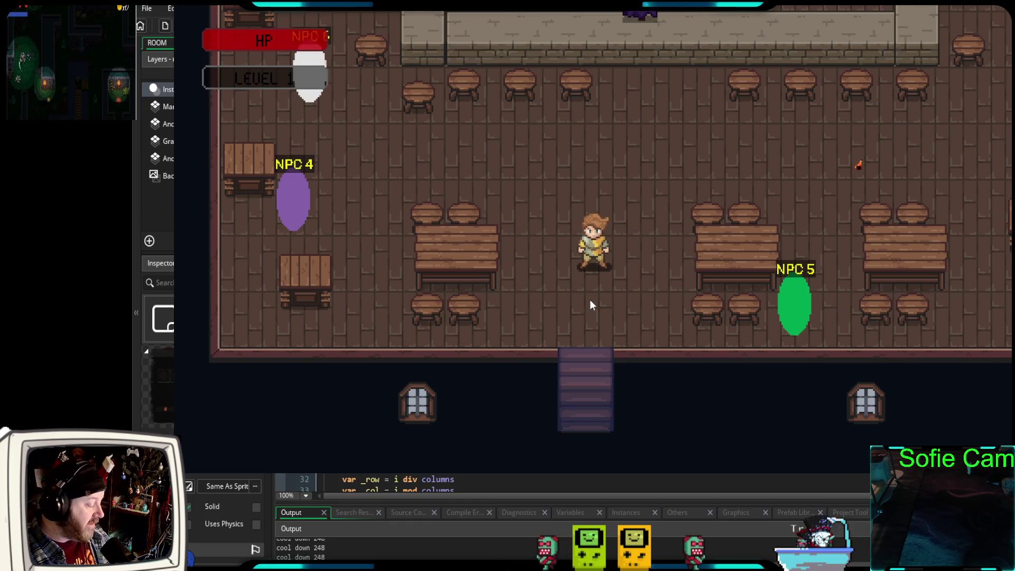
key(i)
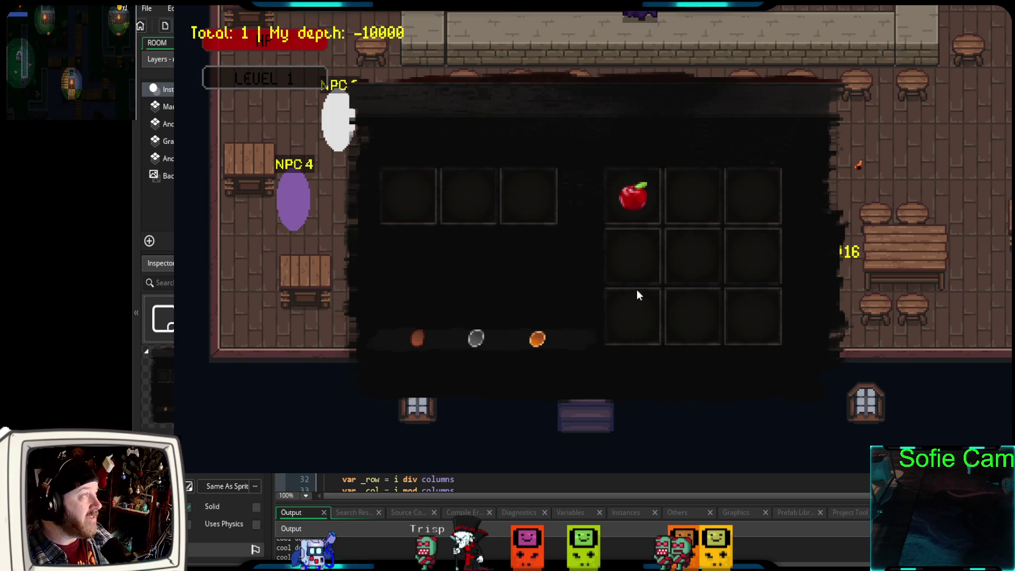
- Close the inventory, walk onto the tavern stairs and exit to the outdoor map
key(i)
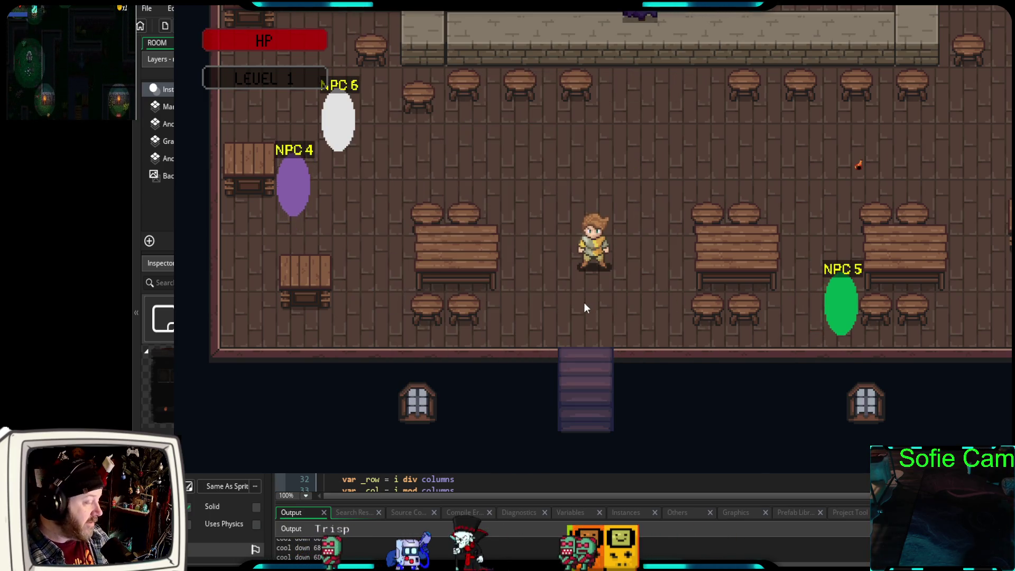
key(s)
key(e)
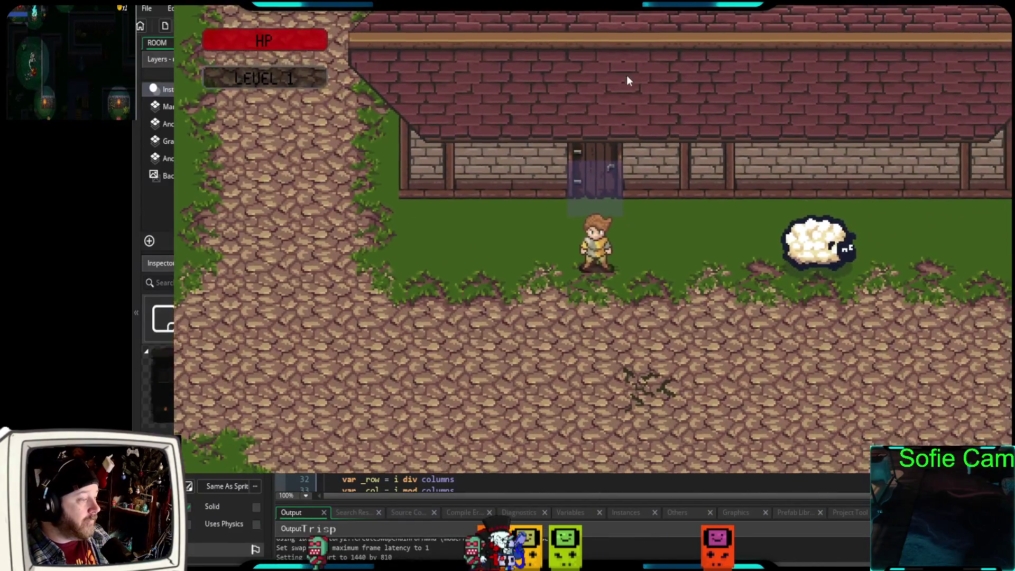
key(s)
key(s)
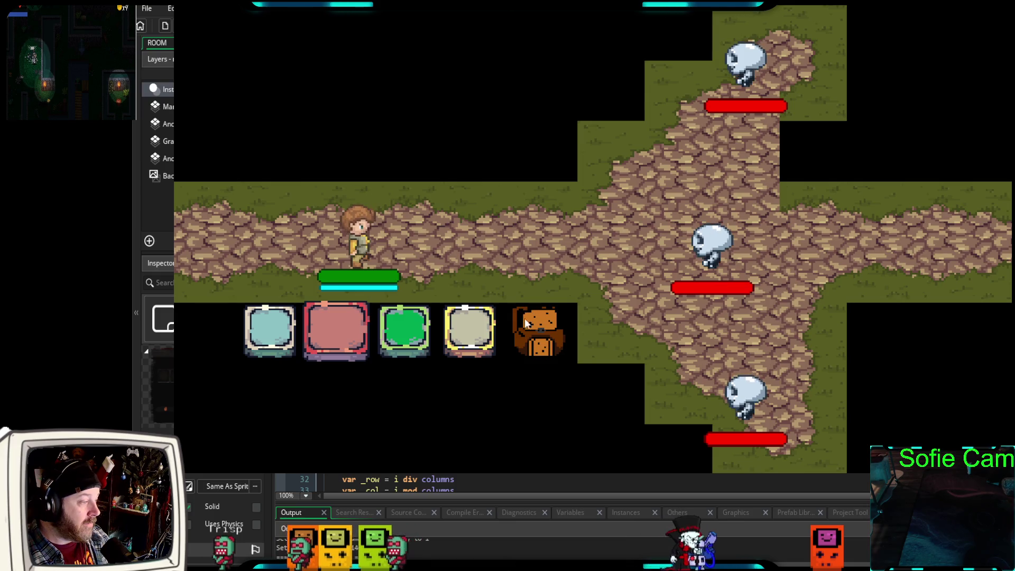
- Open the single inventory from the battle backpack, then quit the game and start a fresh build
click(541, 332)
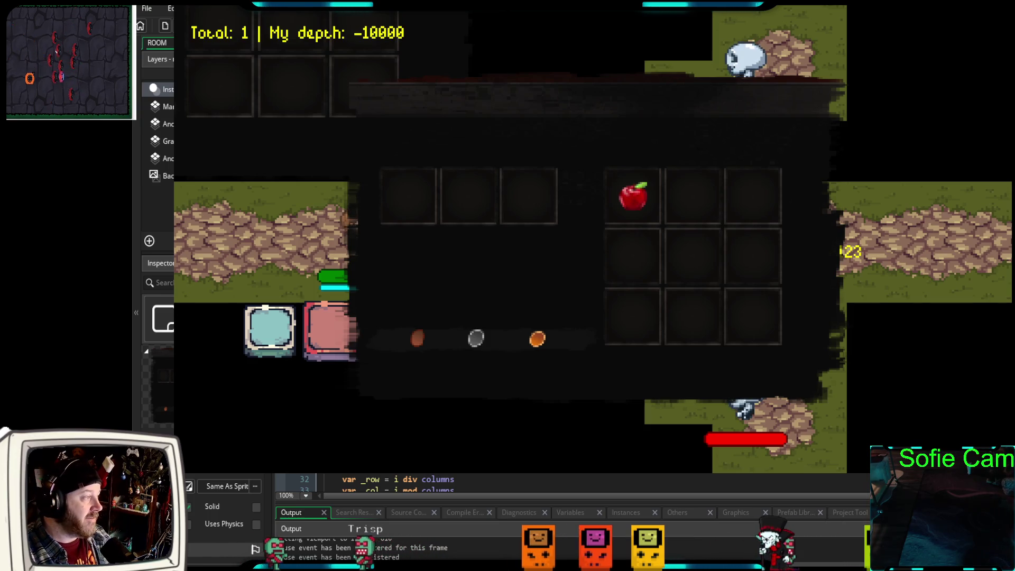
key(Escape)
click(257, 26)
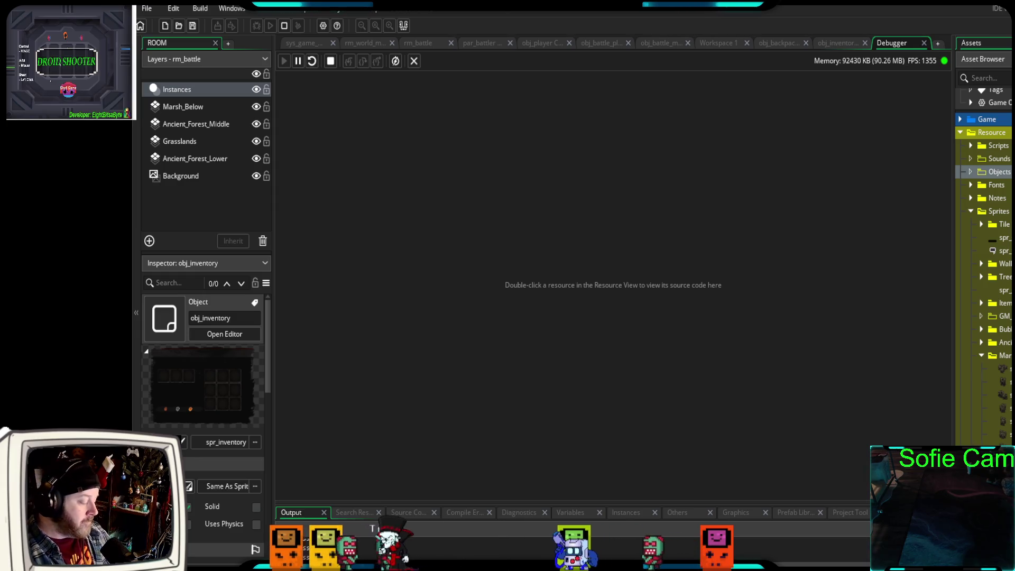
- In the relaunched tavern game, close the inventory window showing the apple and Total: 1
click(67, 90)
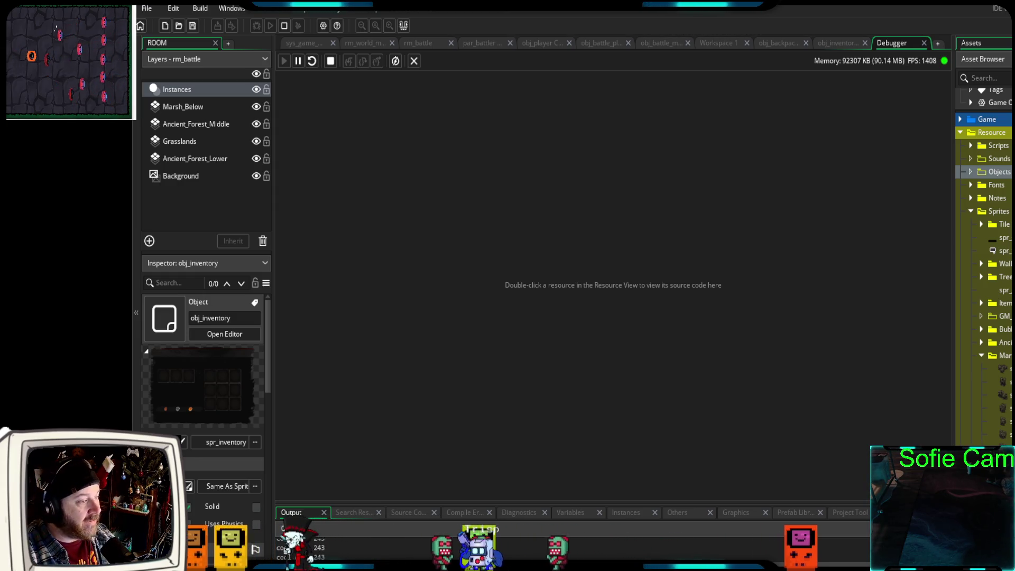
key(Up)
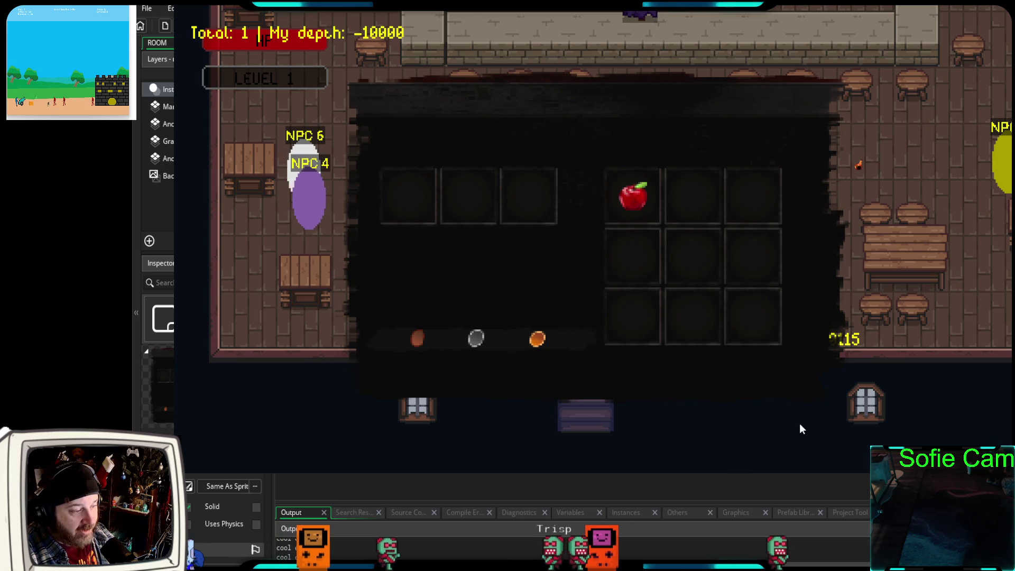
key(Escape)
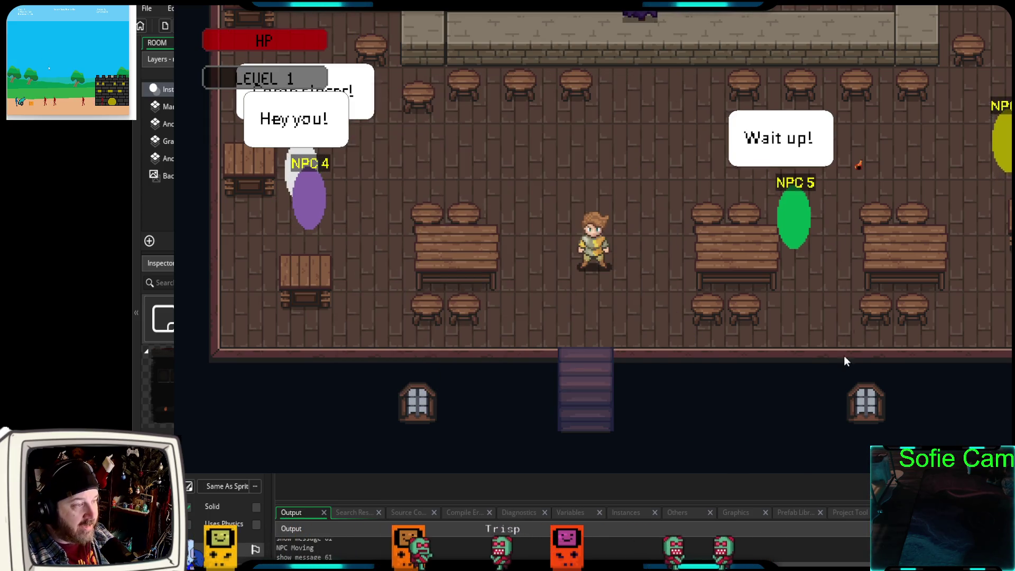
- Quit the game and change line 6's debug text offset in obj_inventory Draw GUI to 100
key(Escape)
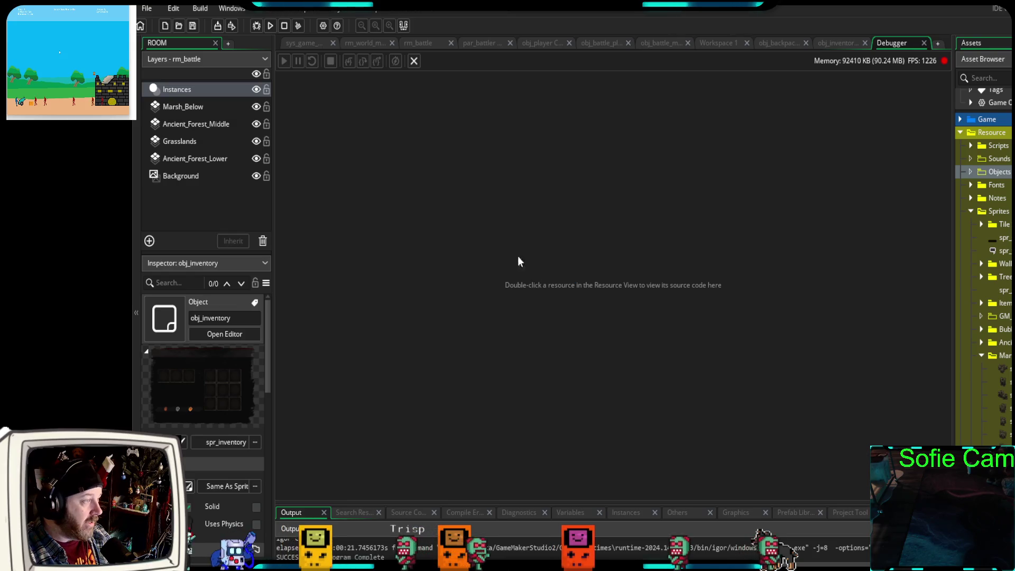
click(836, 43)
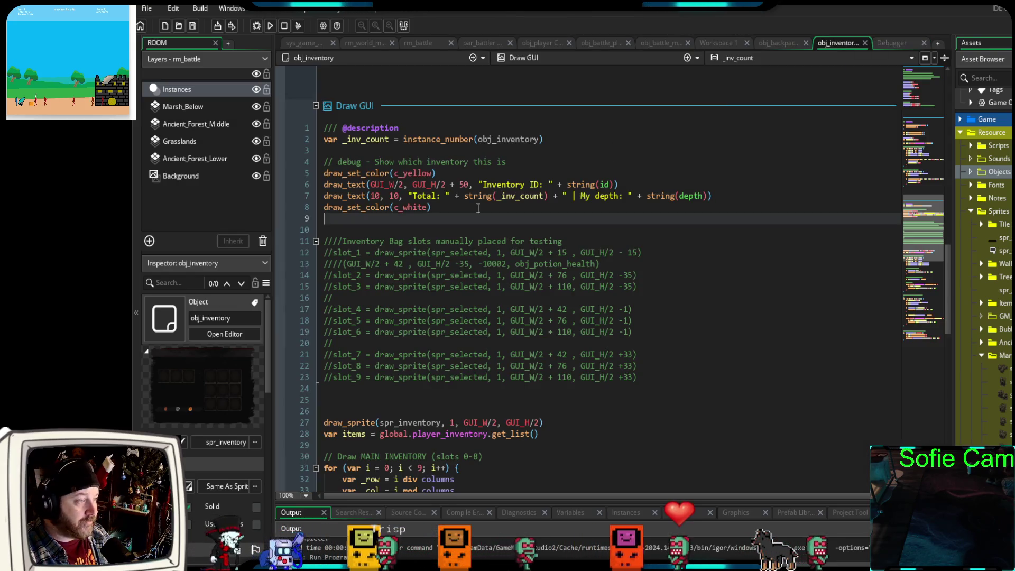
click(465, 184)
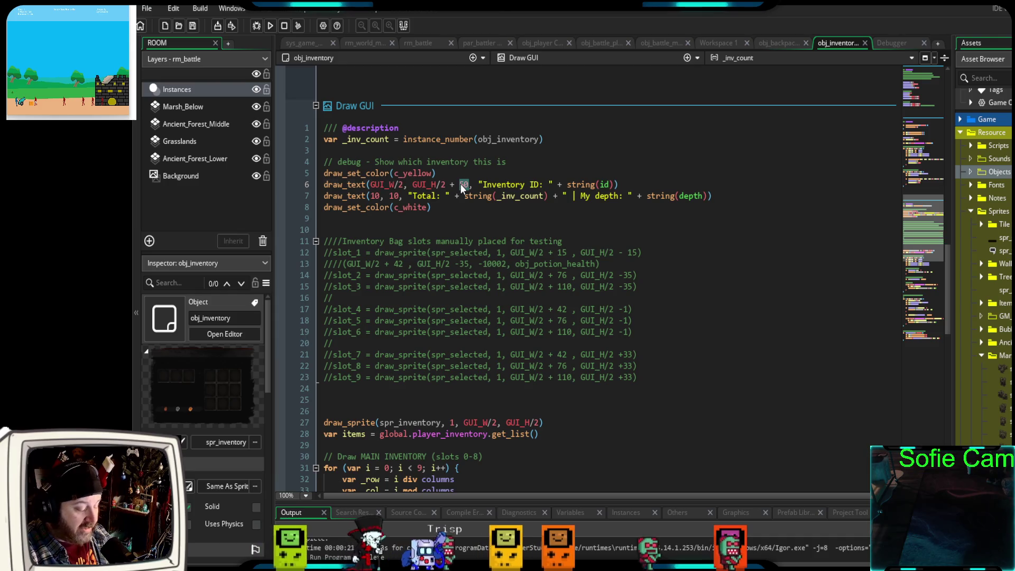
text(100)
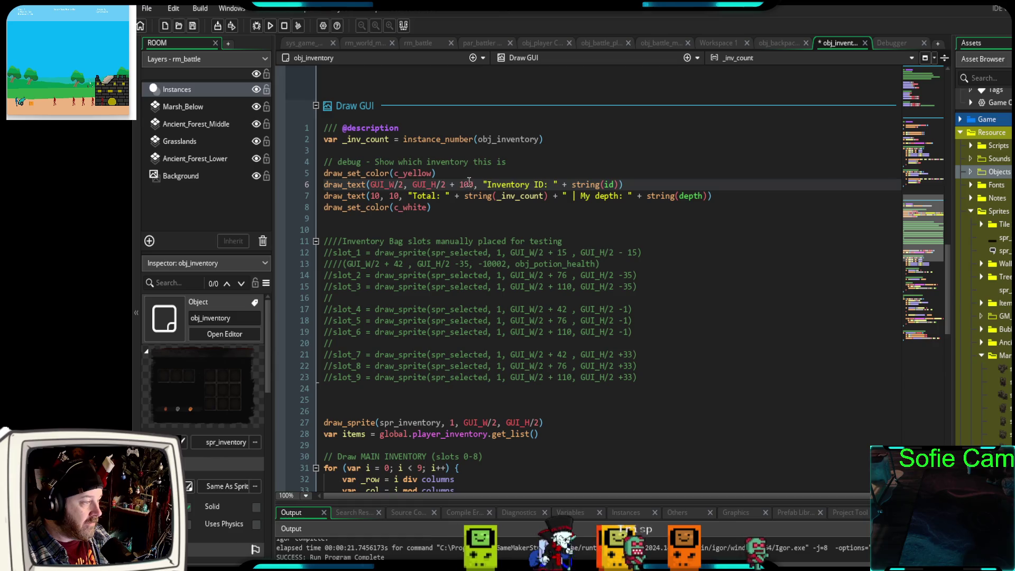
- Paste GUI_W/2, GUI_H/2 + 100 into line 7, change its offset to 110, and relaunch the game
drag(478, 184, 371, 184)
key(ctrl+c)
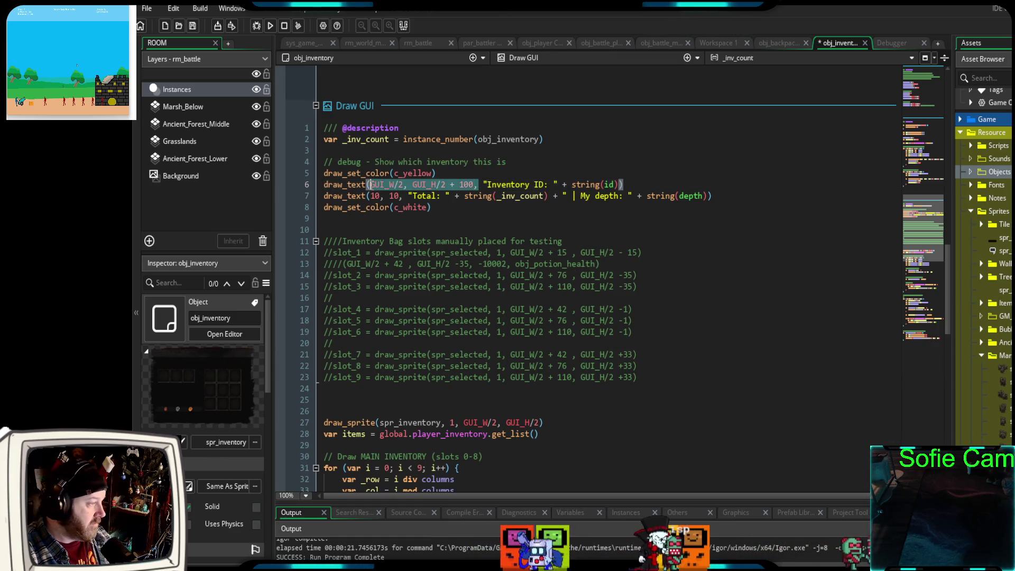
drag(404, 195, 369, 196)
key(ctrl+v)
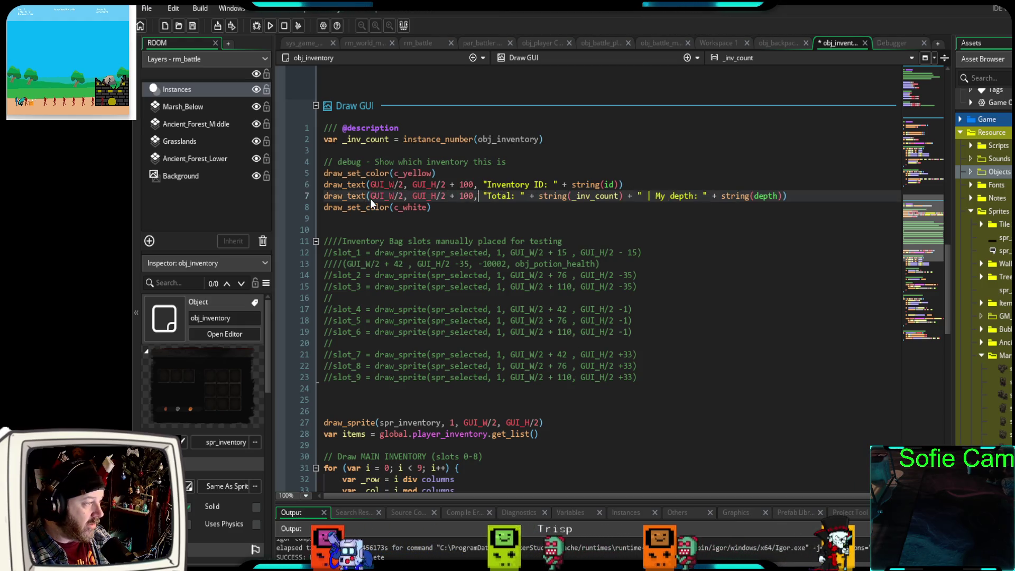
click(466, 196)
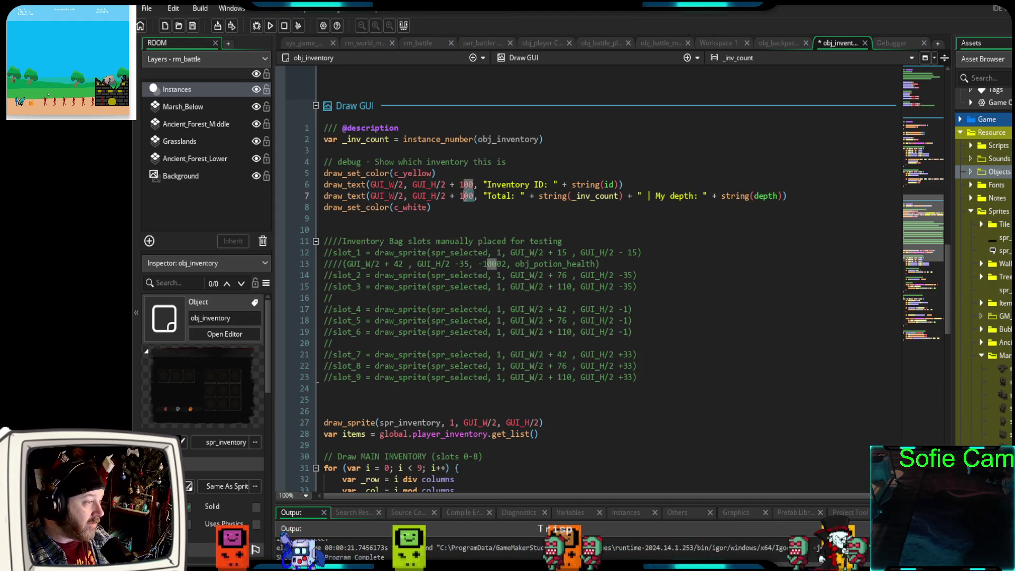
click(465, 196)
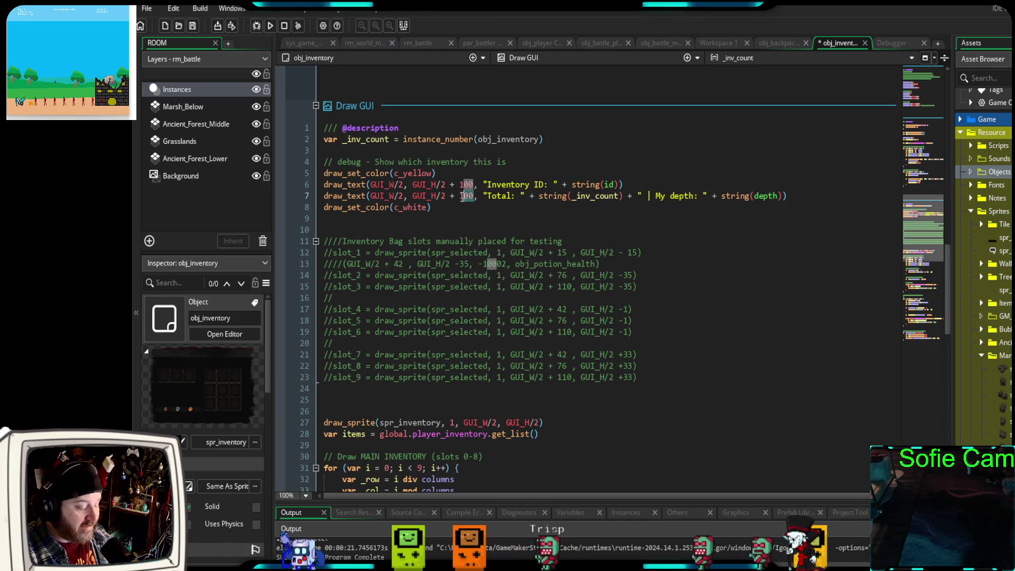
text(10)
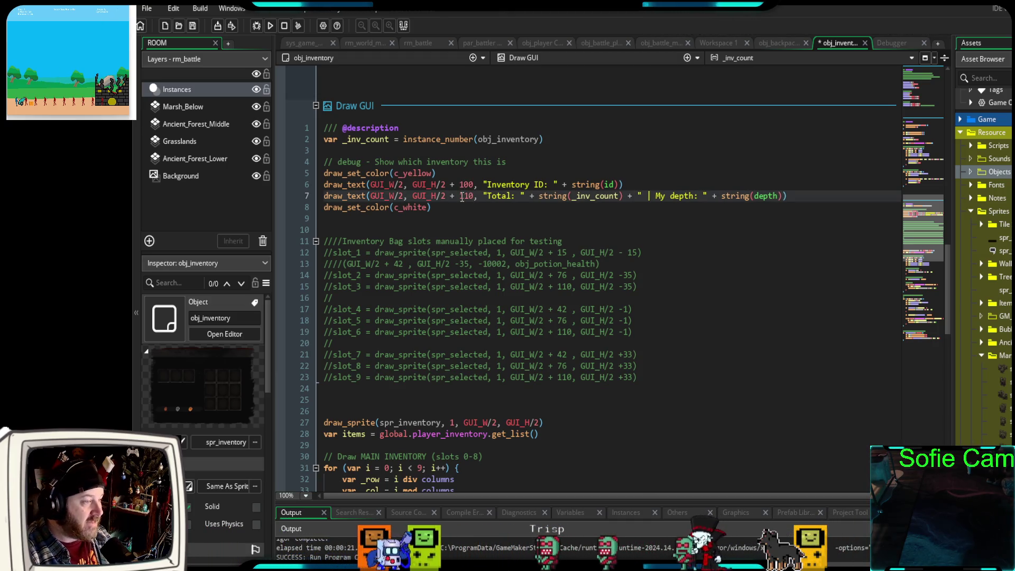
click(434, 229)
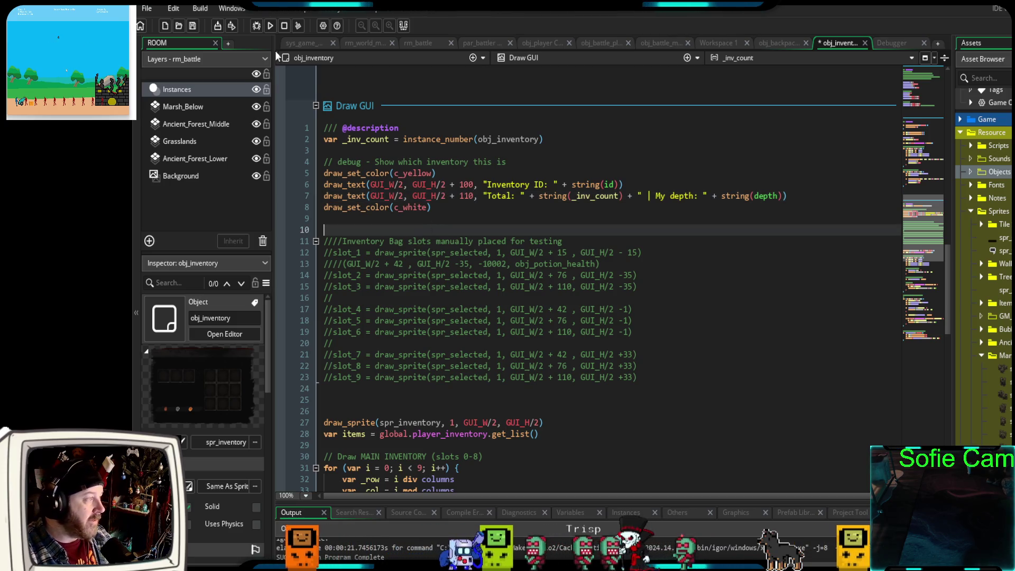
click(257, 26)
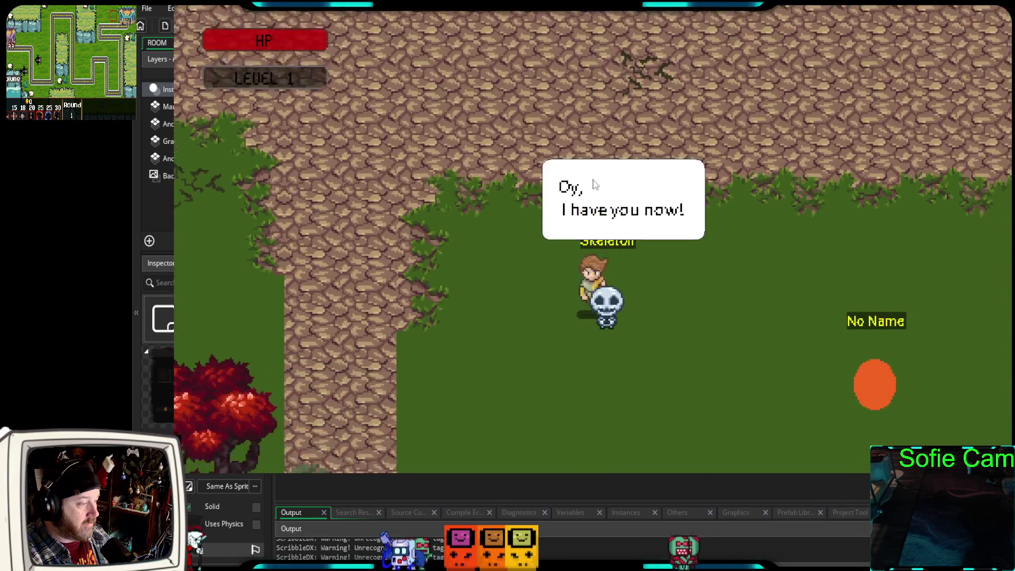
- Open the inventory in the debug-mode battle, showing a single inventory with Total: 1
key(i)
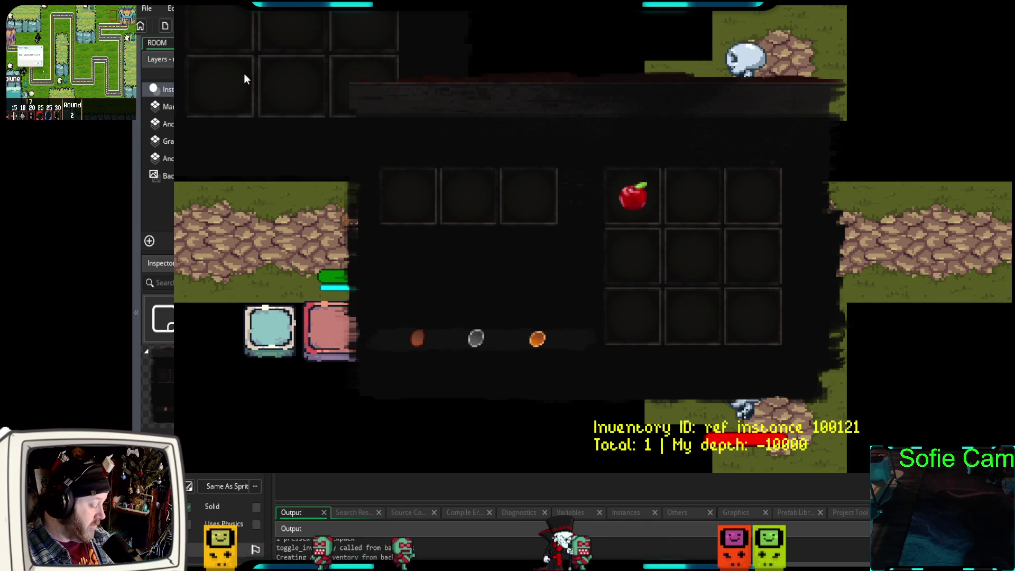
- Close the inventory with I, quit the game with Escape, and start a new Debug run
key(i)
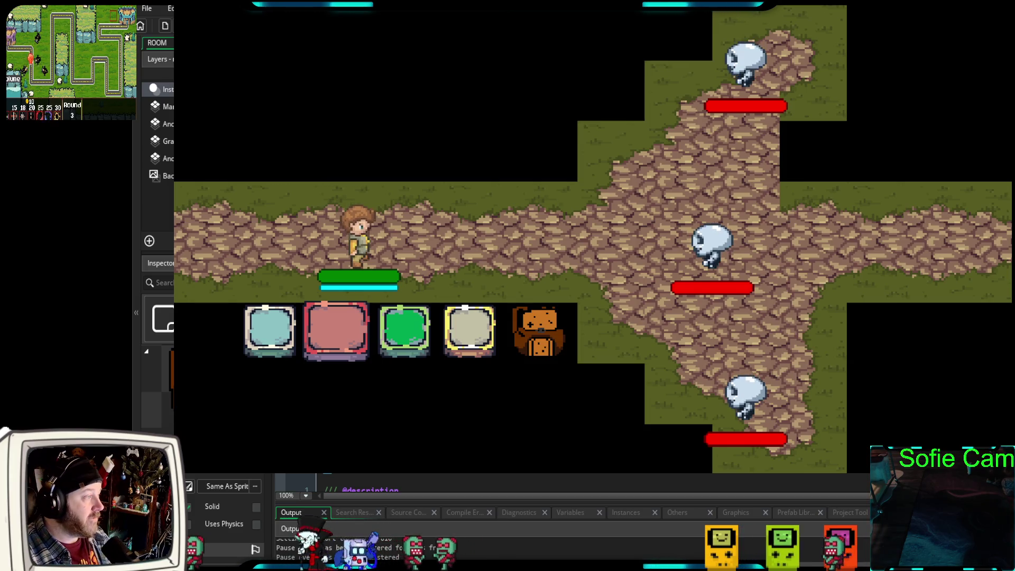
key(Escape)
click(255, 28)
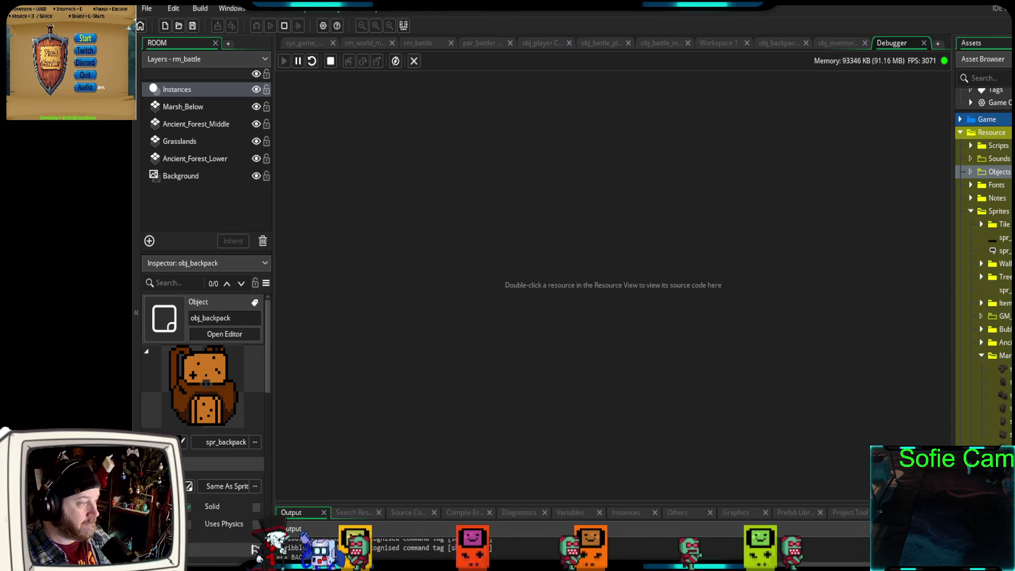
- Start the game and try opening the inventory in battle with I and the backpack
key(Return)
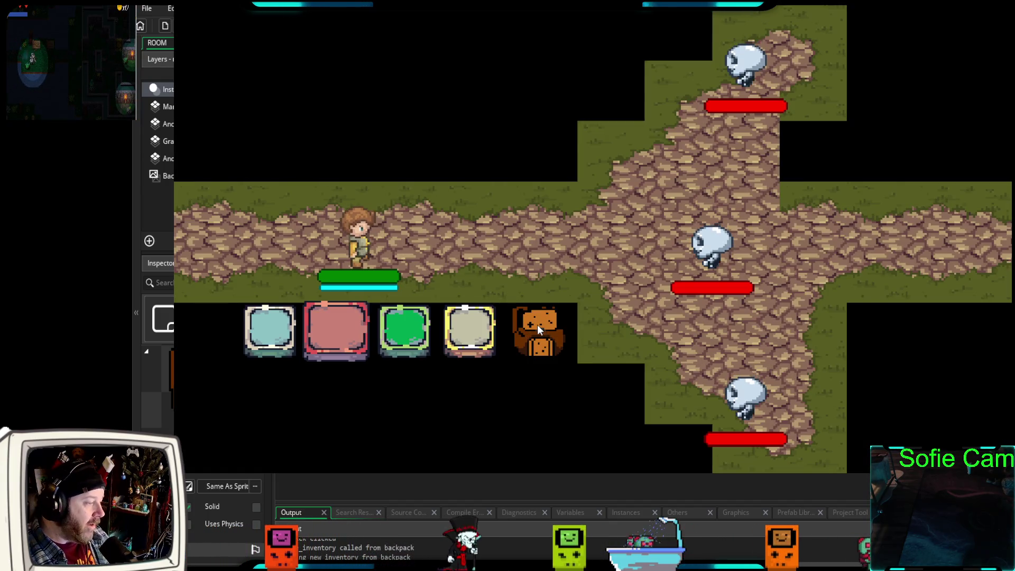
key(i)
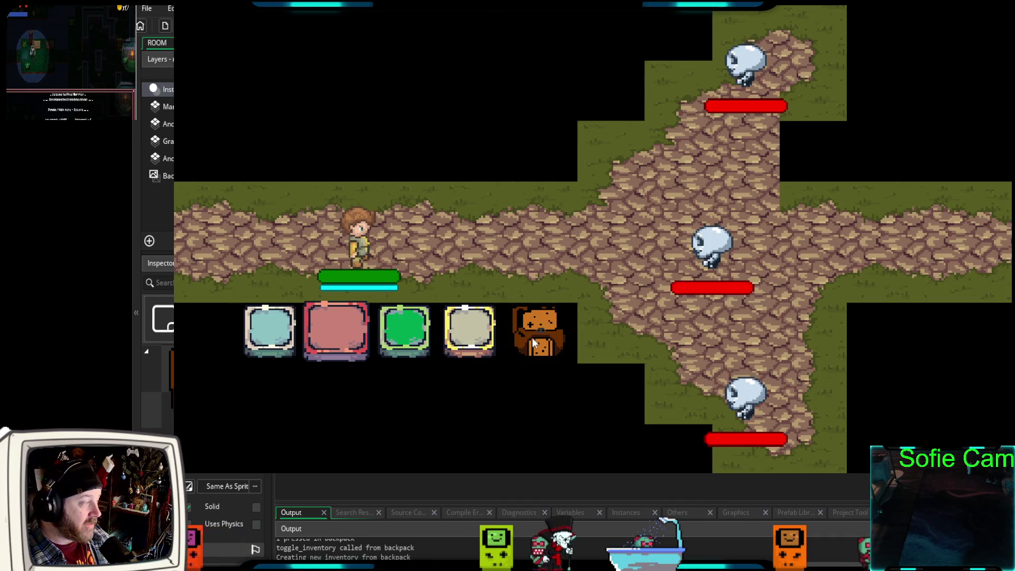
click(534, 344)
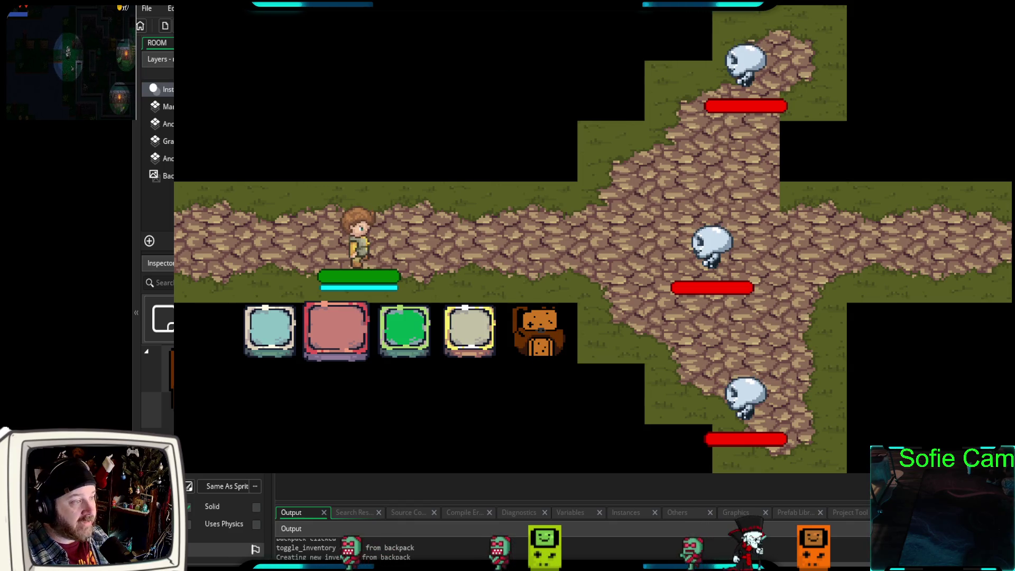
- Quit the game and bring up obj_backpack's code
key(Escape)
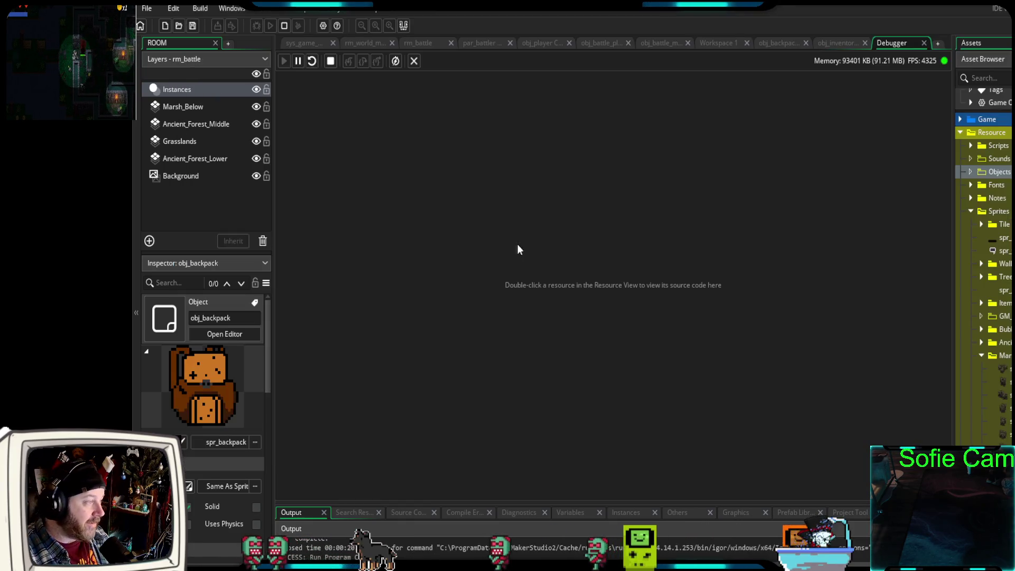
click(829, 47)
click(786, 43)
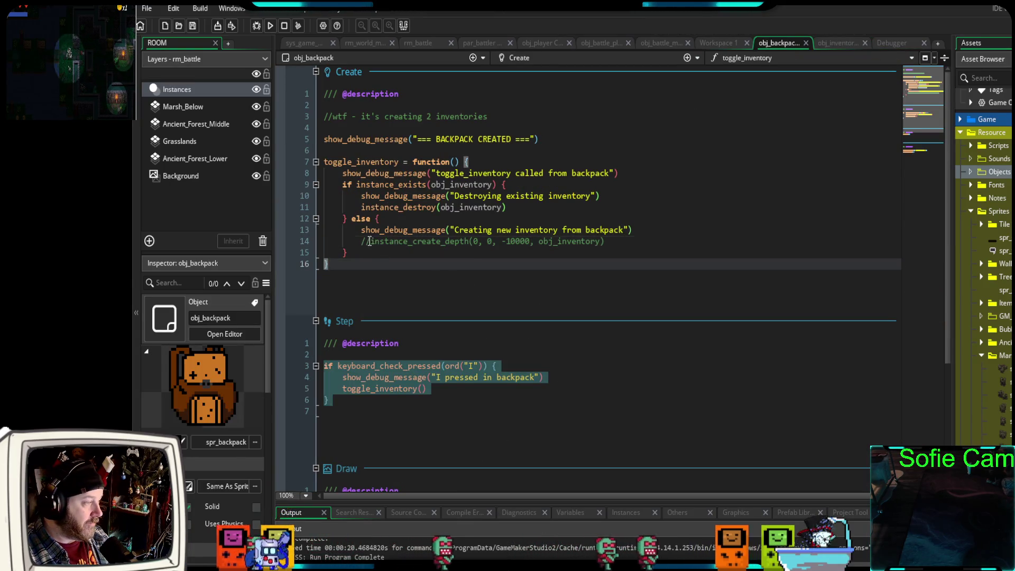
- Uncomment obj_backpack's instance_create_depth line for obj_inventory, then move to obj_player's code
key(Delete)
key(Delete)
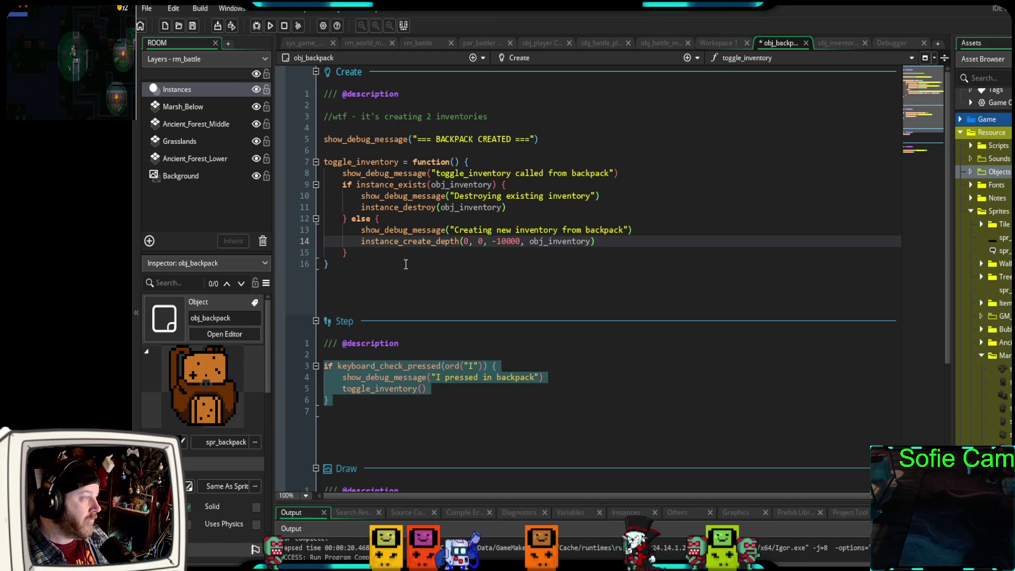
click(542, 42)
- Wrap obj_player's Step-event I-key inventory toggle in an if room != rm_battle block
scroll(529, 195, up, 15)
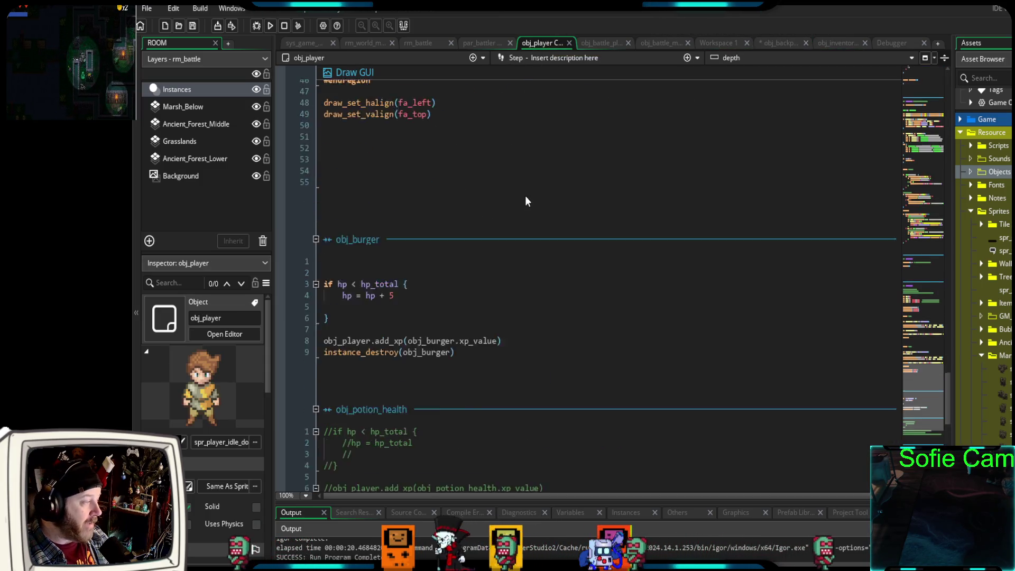
scroll(525, 196, up, 10)
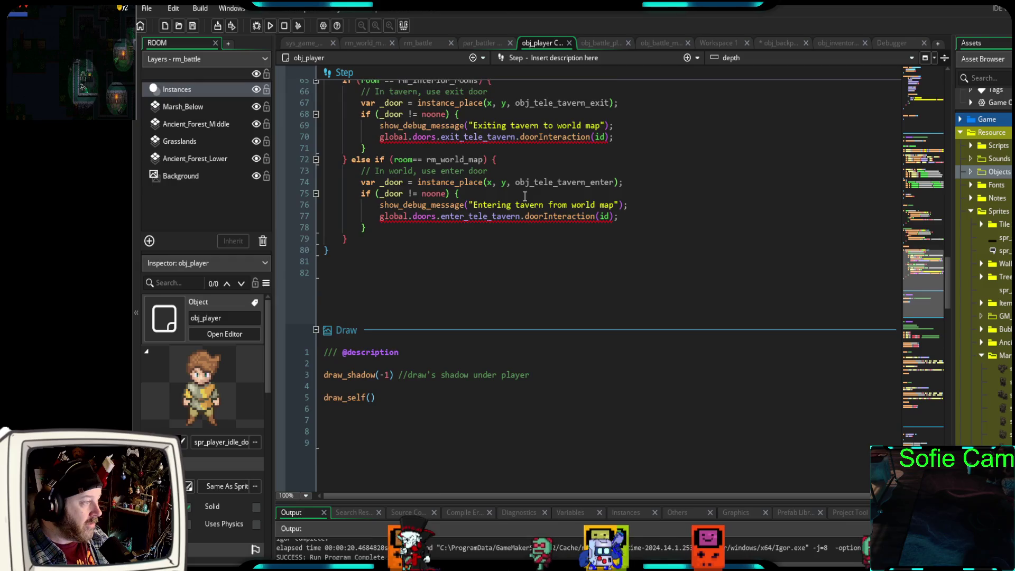
scroll(522, 198, up, 2)
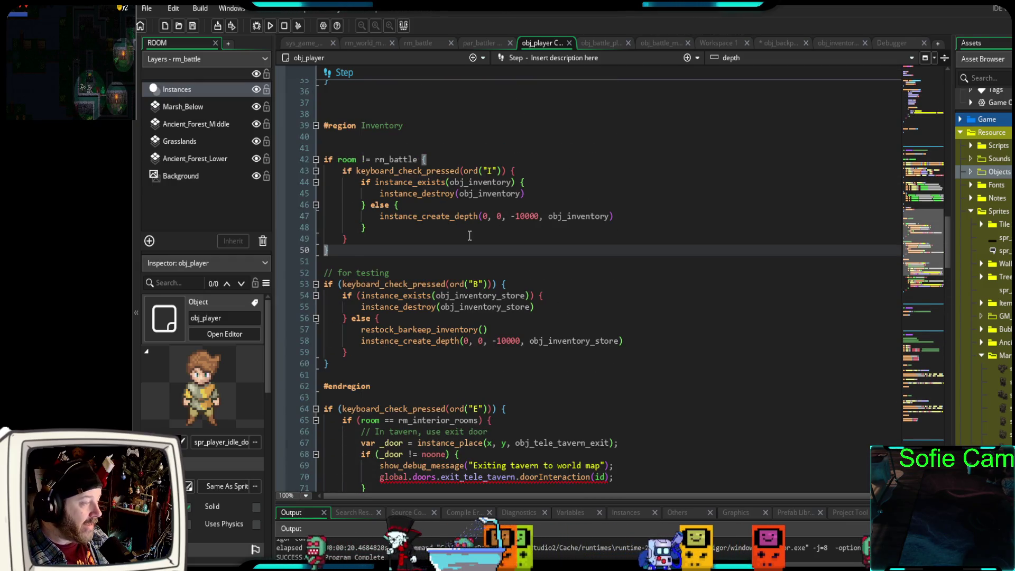
scroll(460, 240, up, 2)
scroll(430, 262, down, 2)
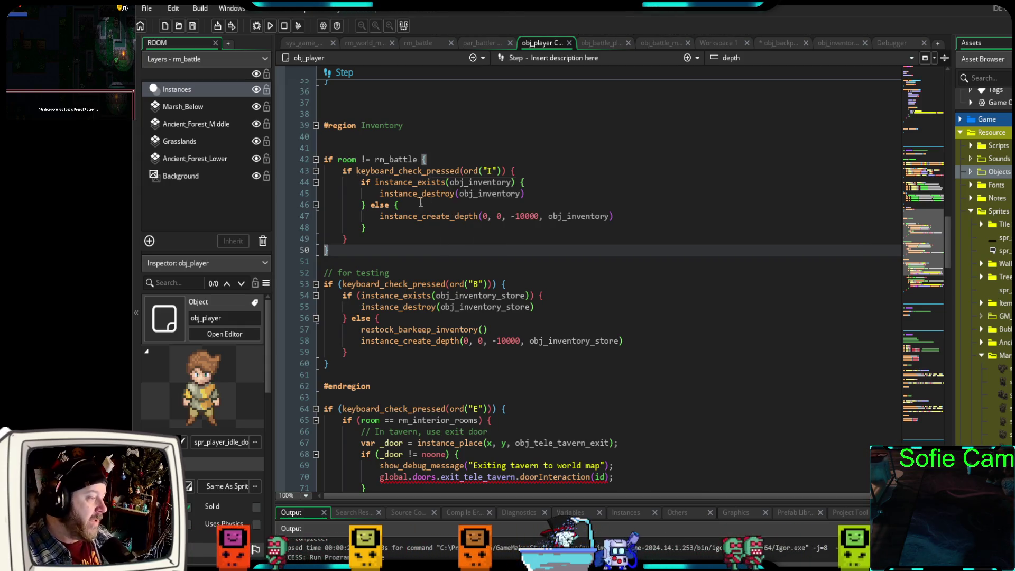
scroll(501, 339, down, 4)
scroll(501, 340, down, 15)
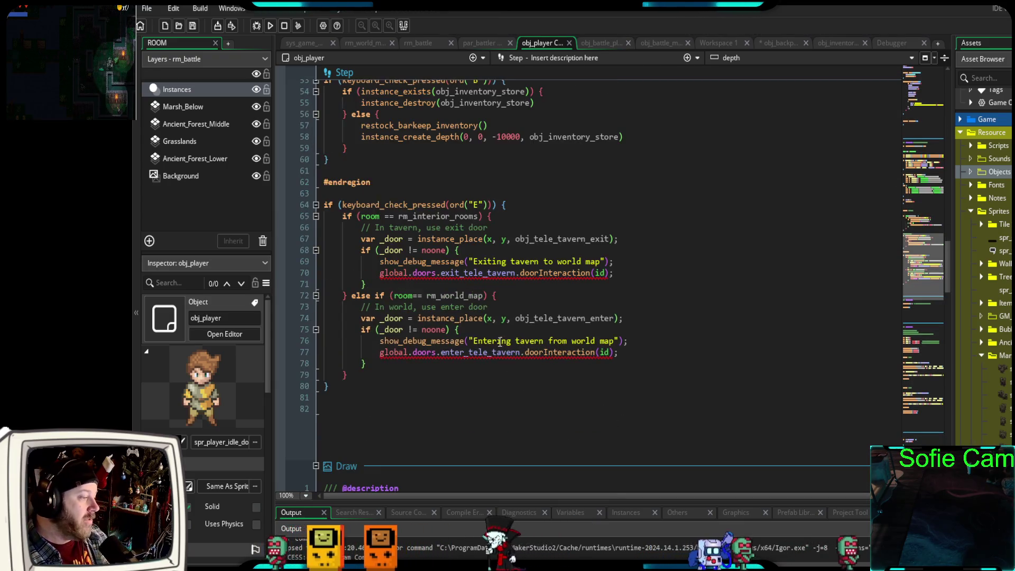
scroll(503, 334, down, 15)
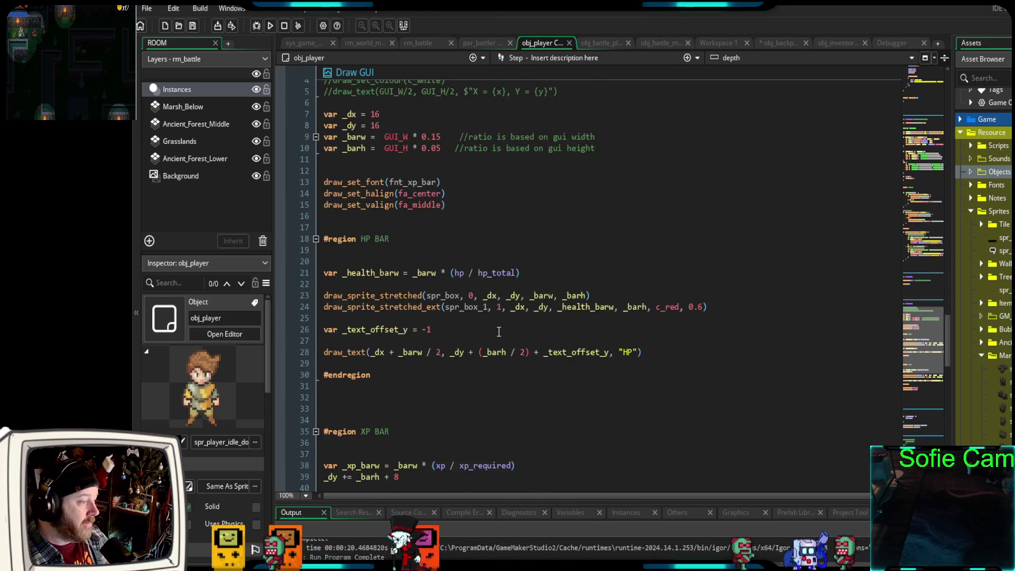
scroll(489, 341, down, 13)
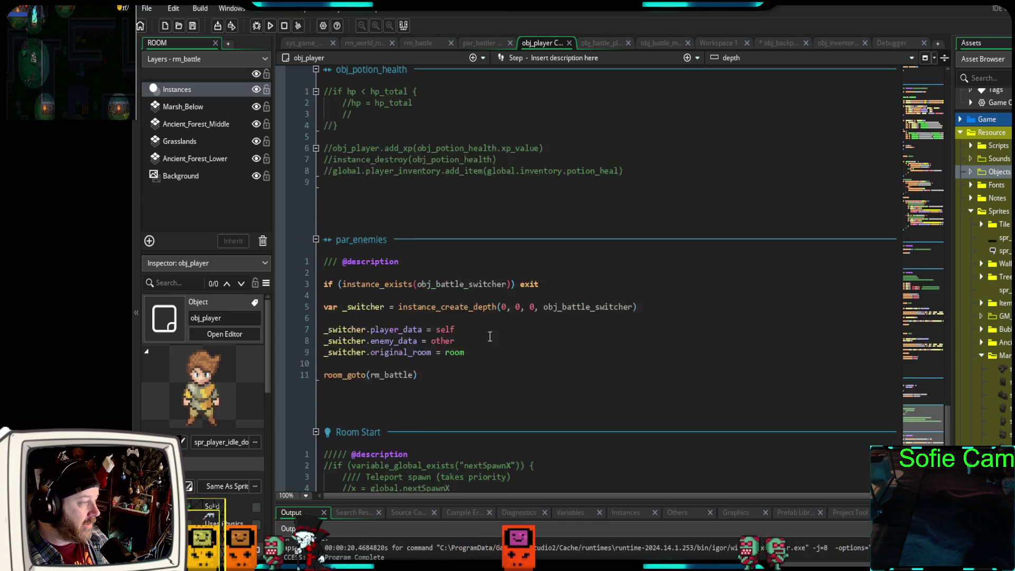
scroll(488, 341, up, 20)
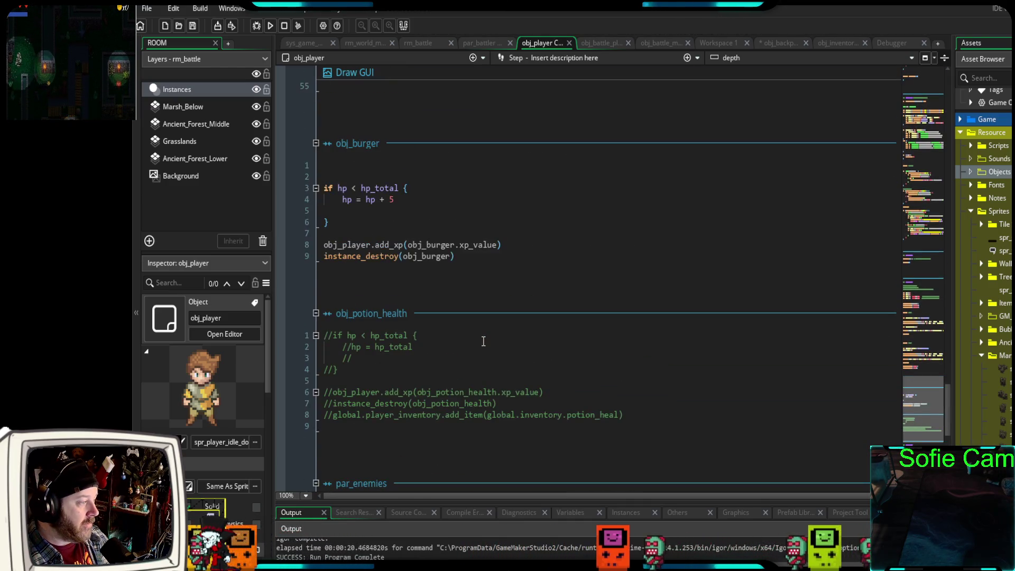
scroll(475, 348, up, 20)
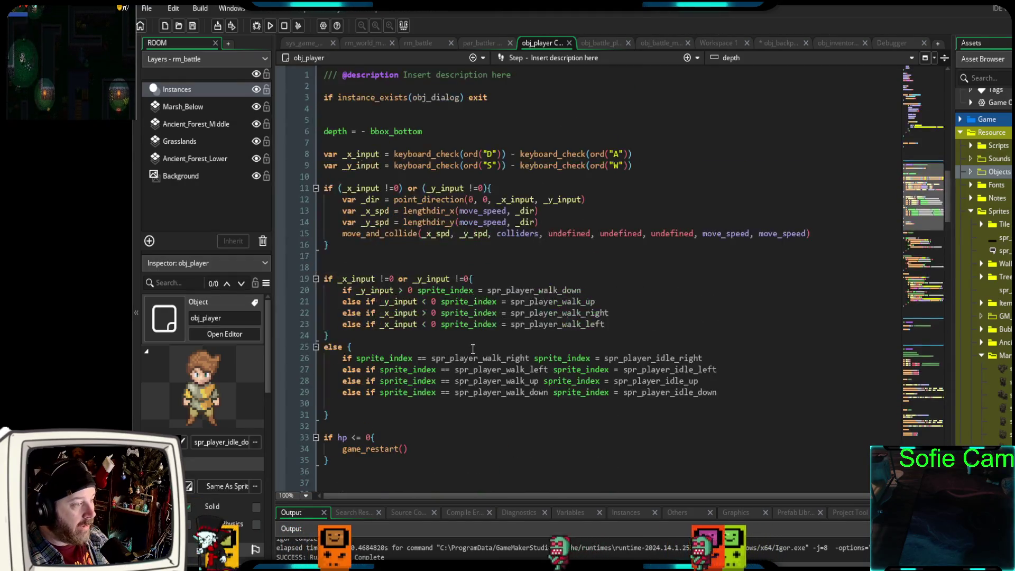
scroll(468, 349, down, 6)
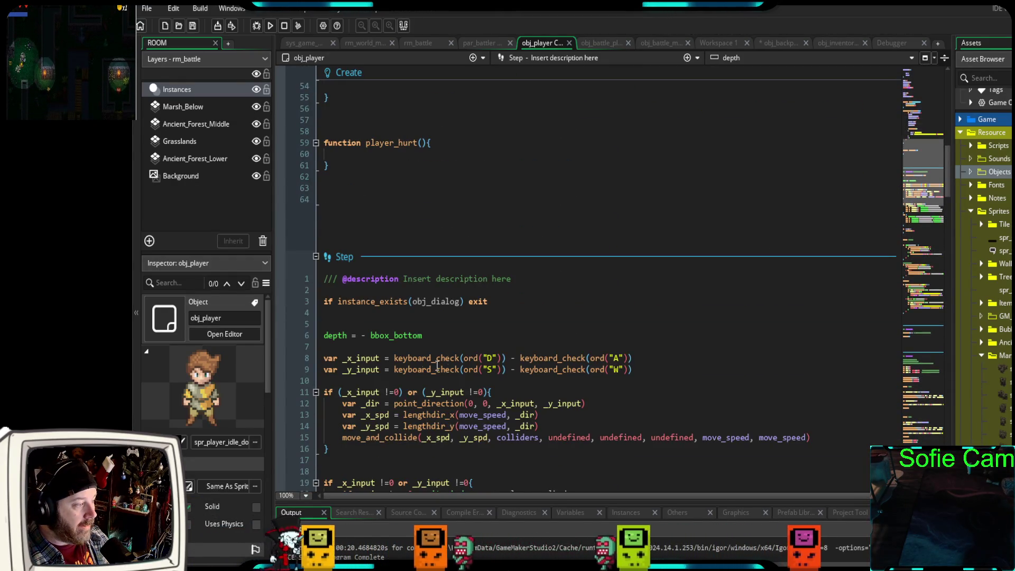
scroll(370, 394, up, 10)
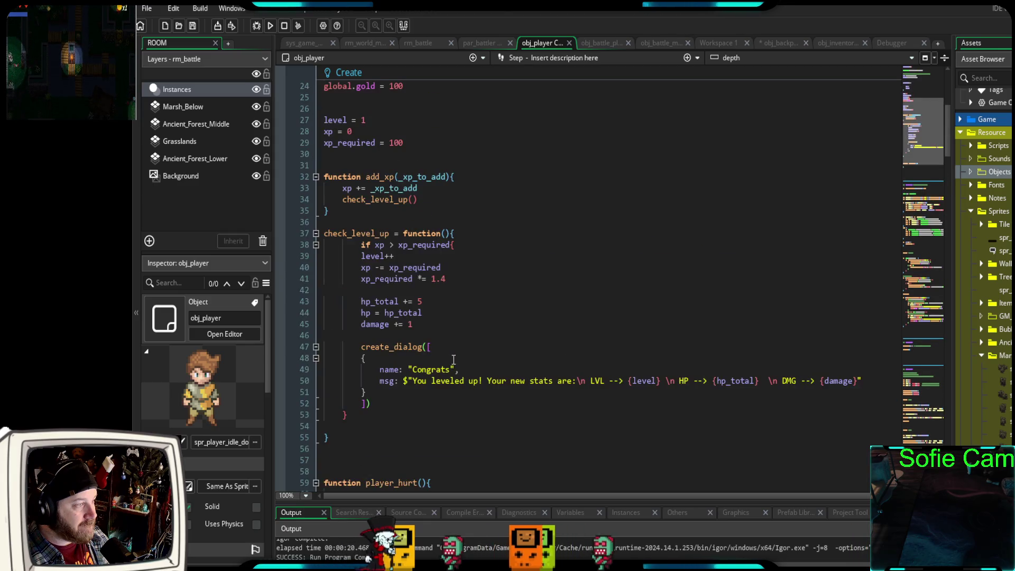
scroll(440, 365, up, 8)
scroll(440, 367, down, 20)
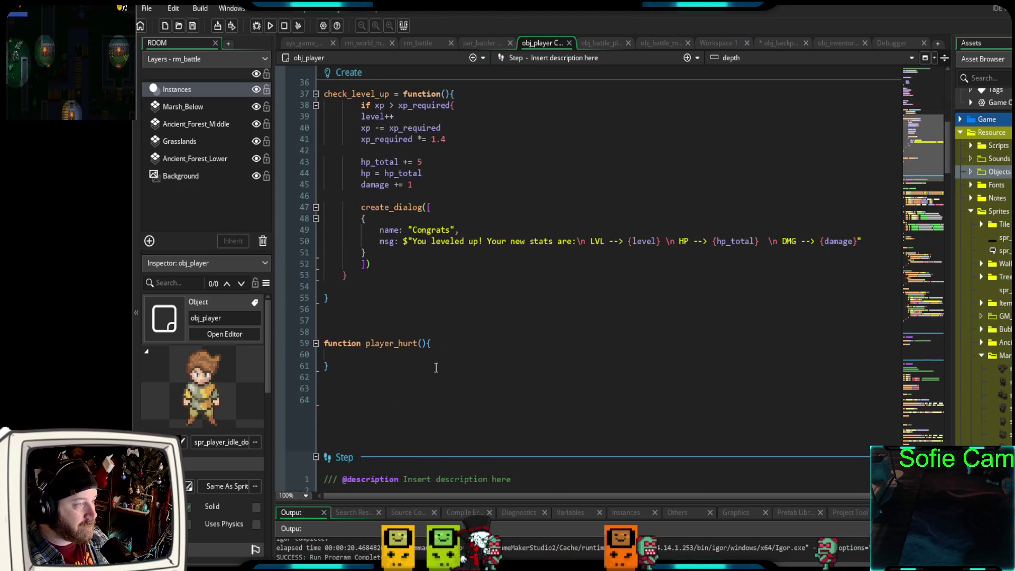
scroll(431, 370, up, 4)
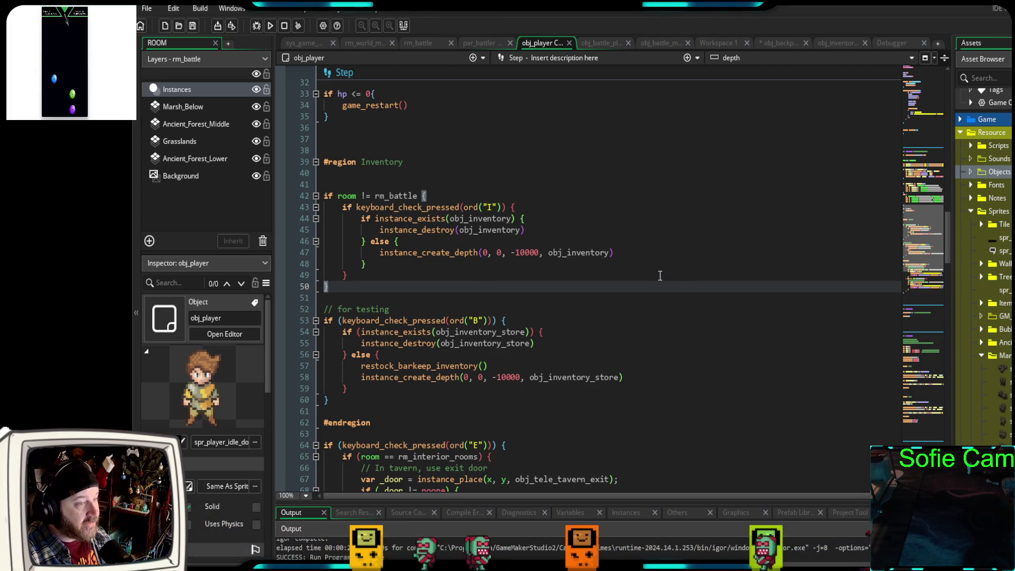
- Review obj_battle_player's events and obj_battle_manager_2, then bring up the spr_inventory workspace
click(595, 43)
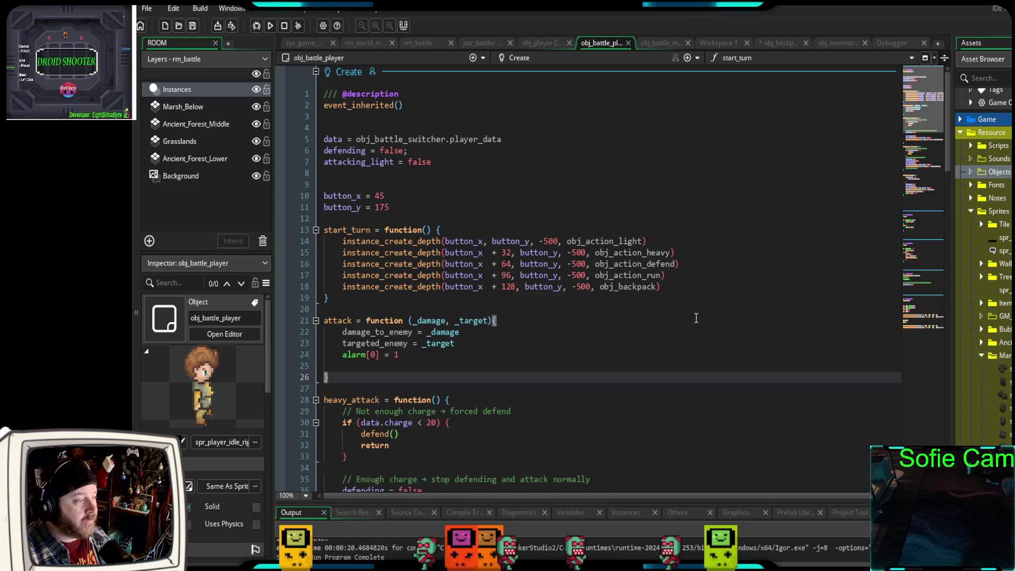
scroll(681, 311, down, 20)
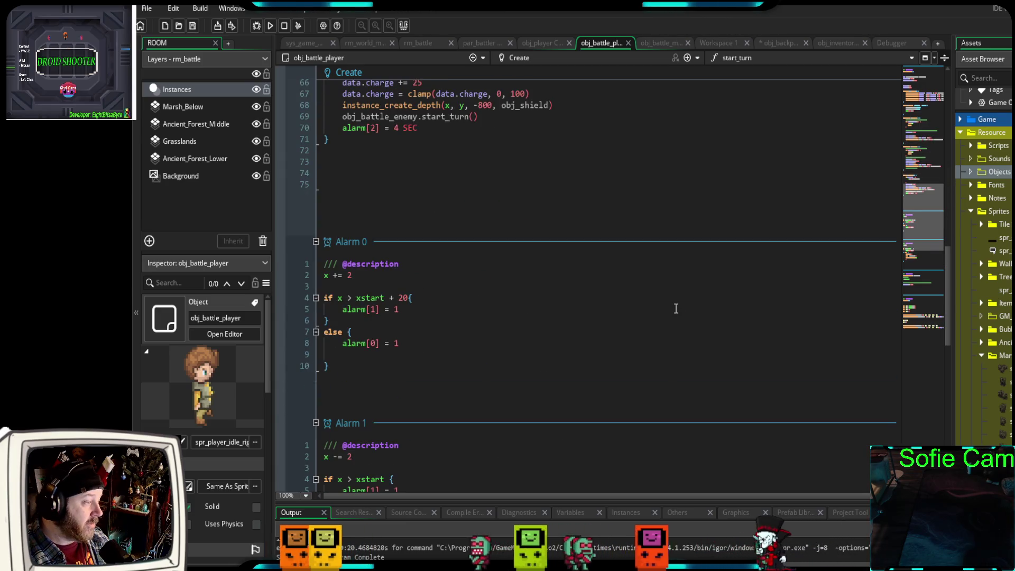
scroll(671, 311, down, 15)
scroll(664, 311, up, 20)
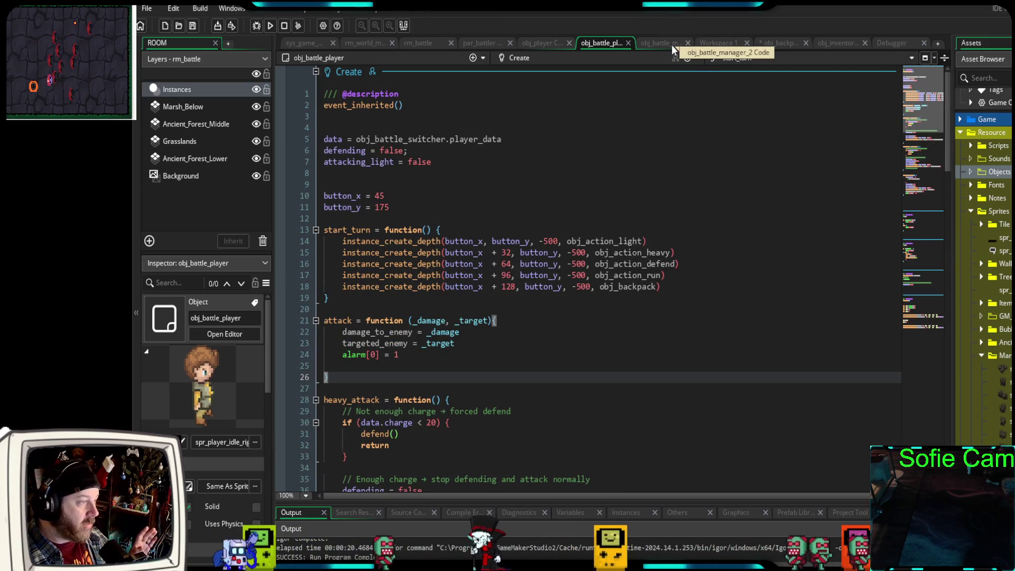
click(649, 43)
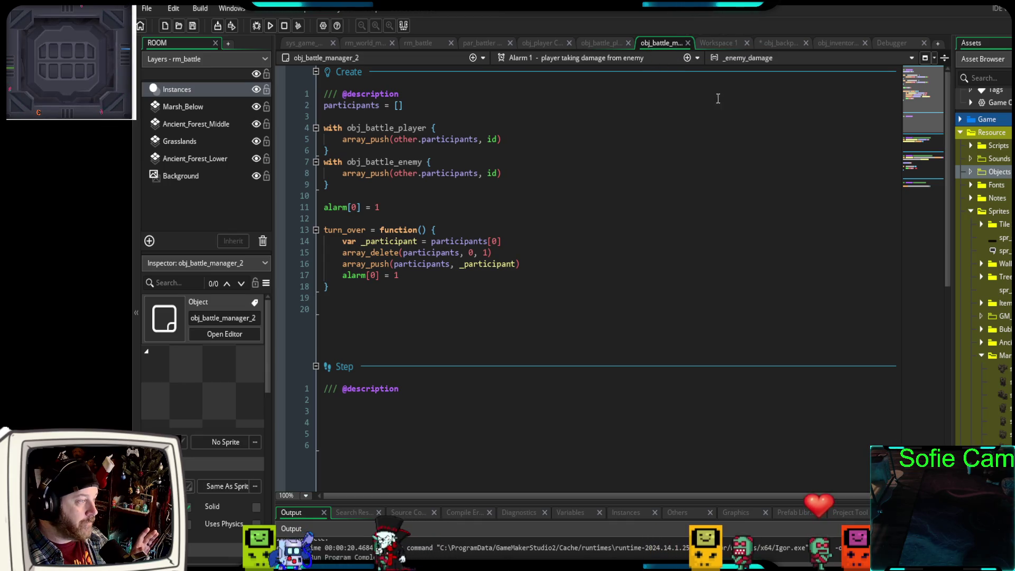
click(714, 43)
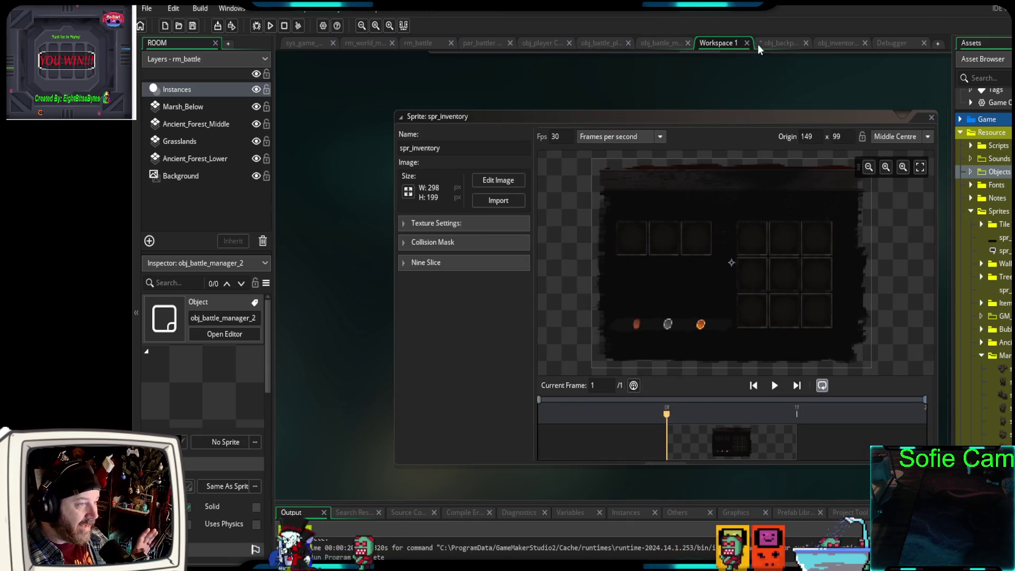
- Reposition the sprite window, review obj_backpack's toggle_inventory, and expand the Game and Props folders
drag(731, 121, 661, 113)
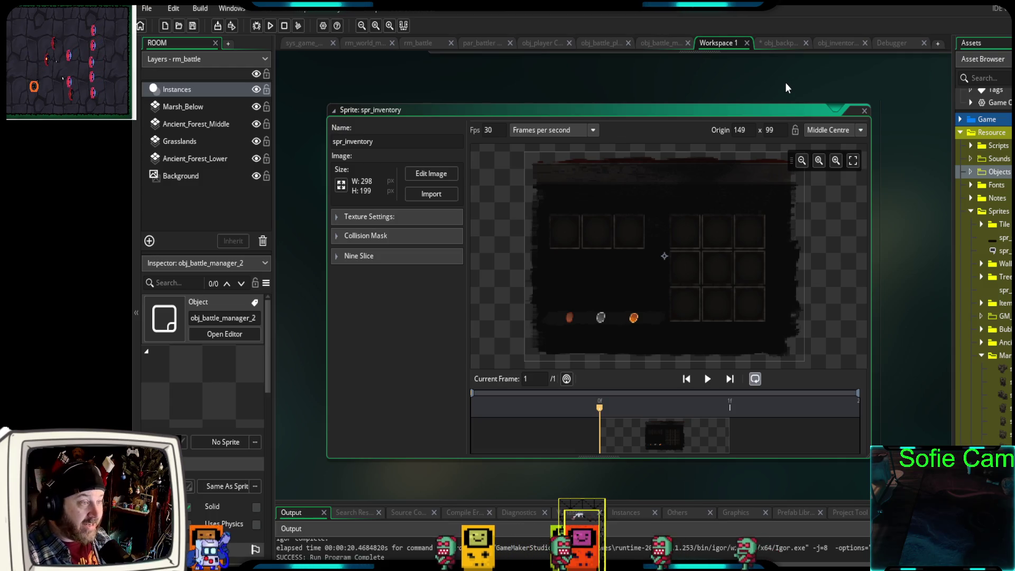
click(778, 46)
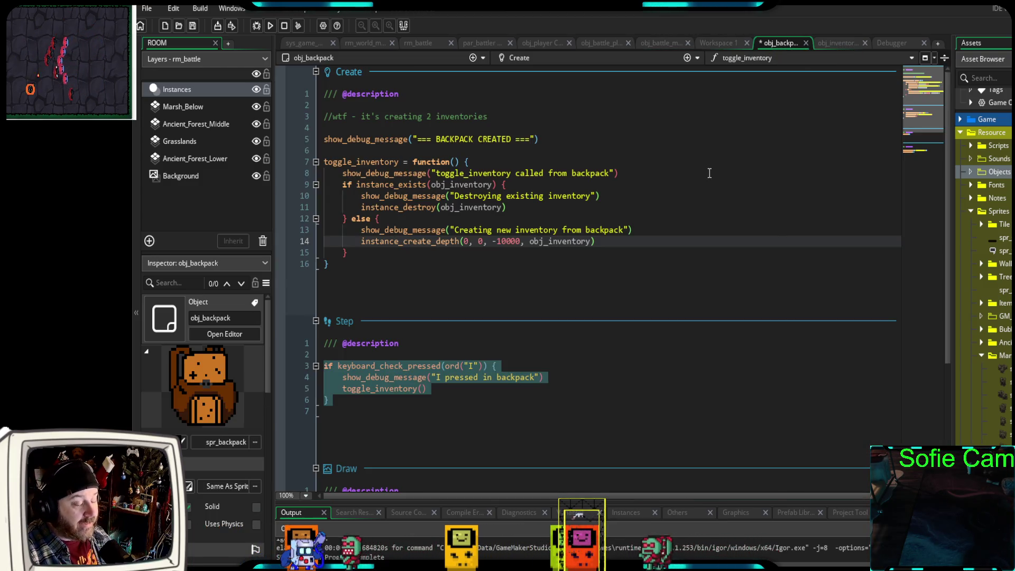
click(569, 283)
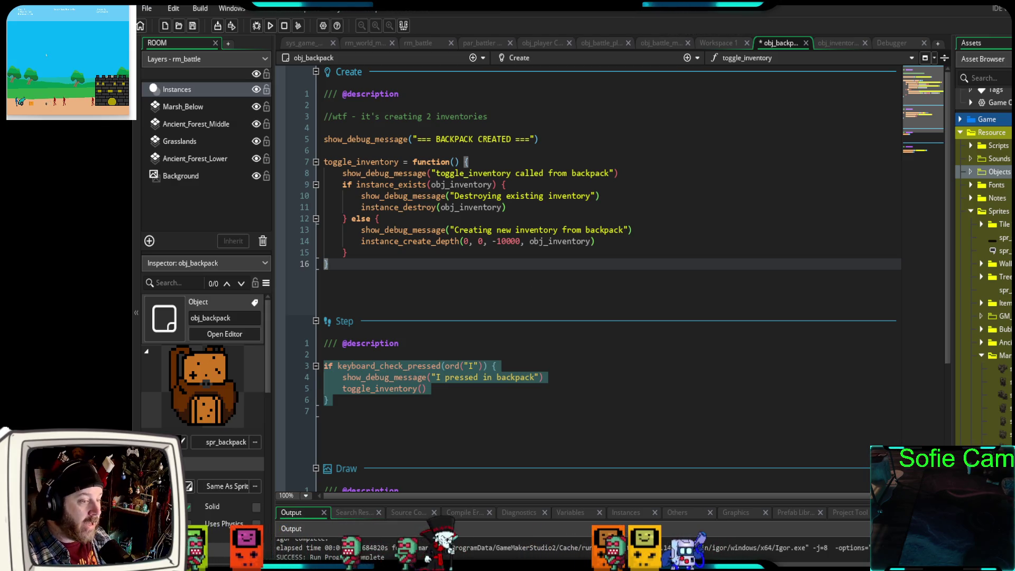
scroll(983, 354, up, 3)
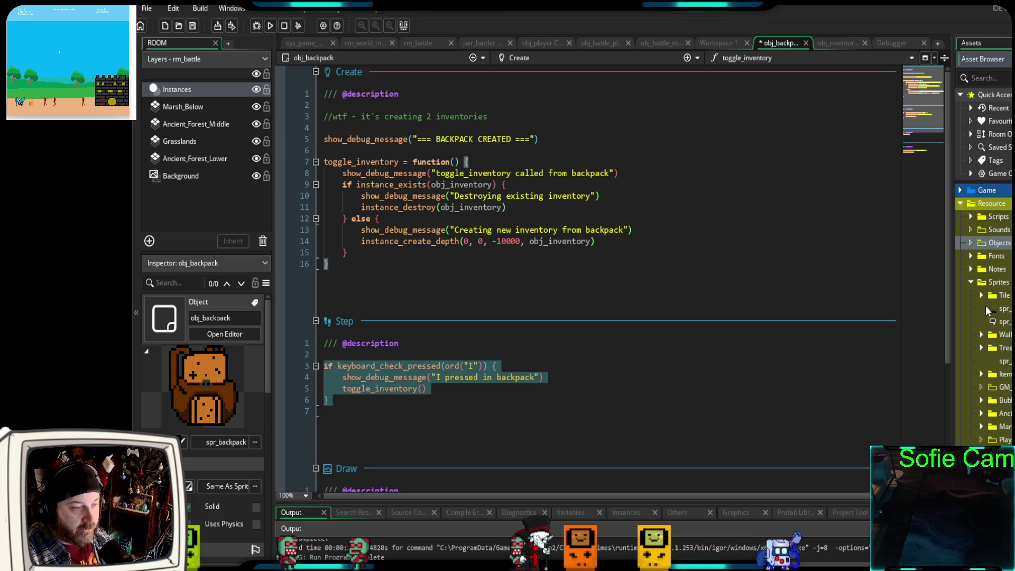
click(960, 191)
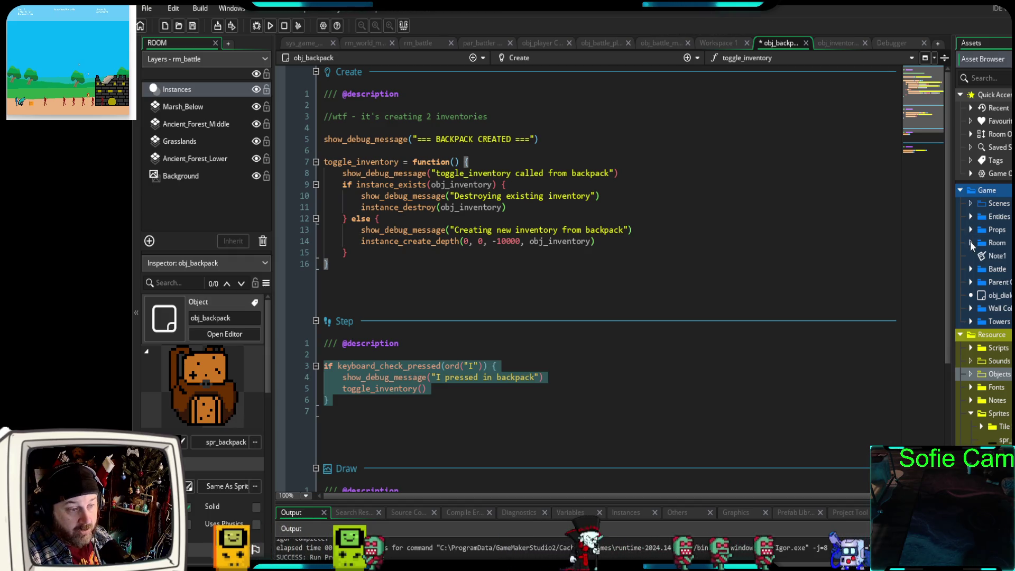
click(971, 232)
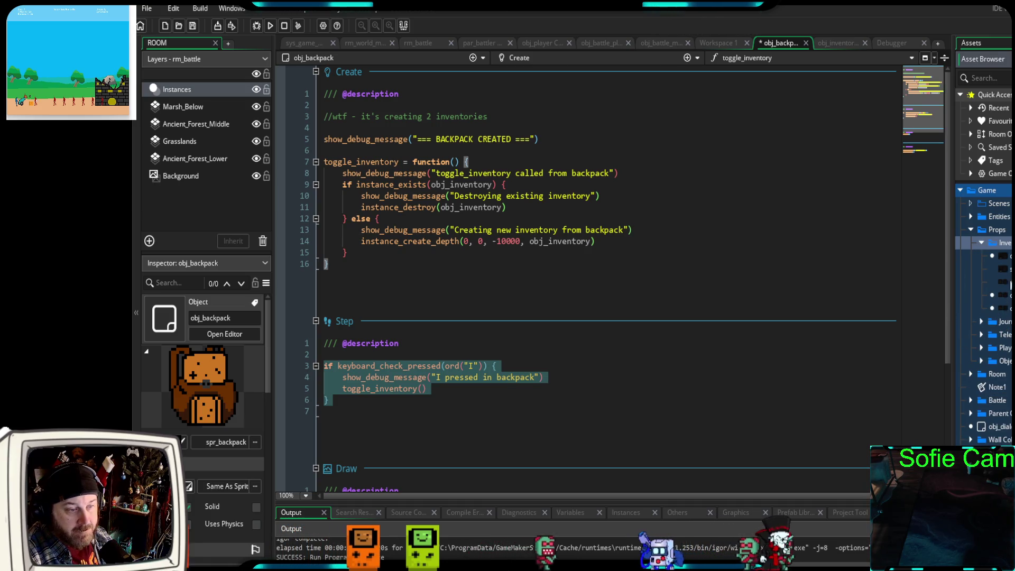
- Open spr_inventory in the image editor and add a new layer
double_click(1003, 269)
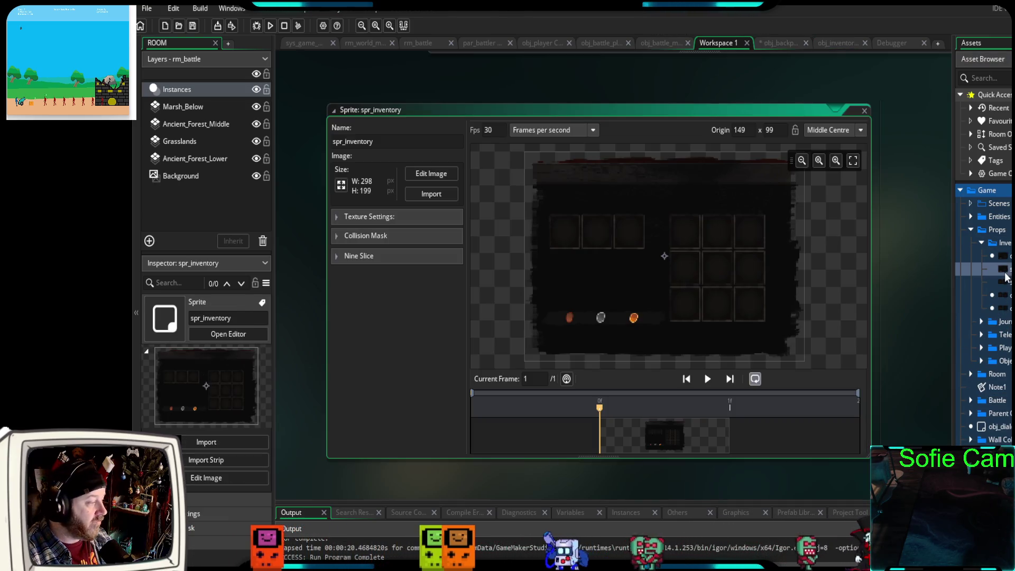
click(437, 174)
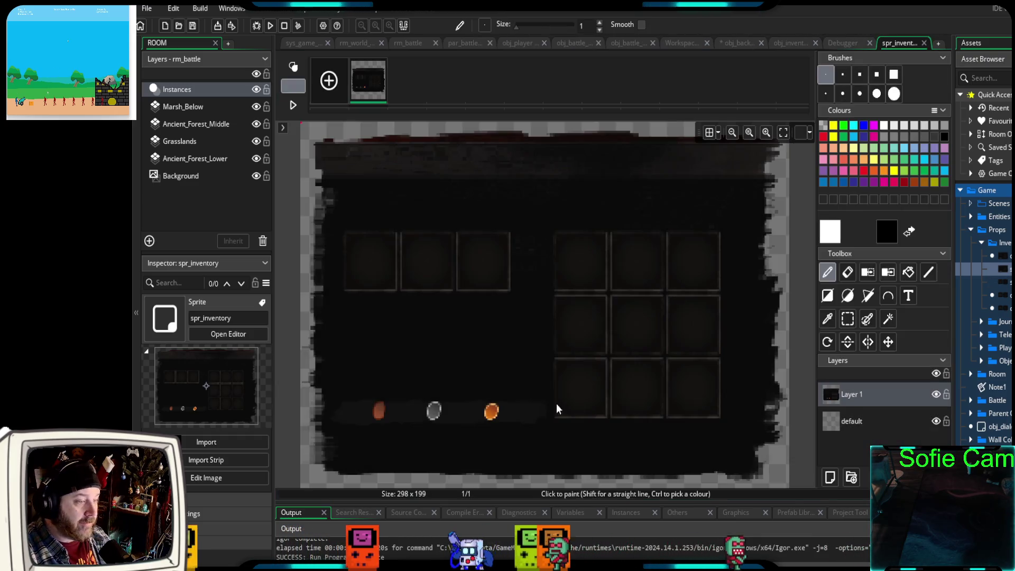
click(830, 478)
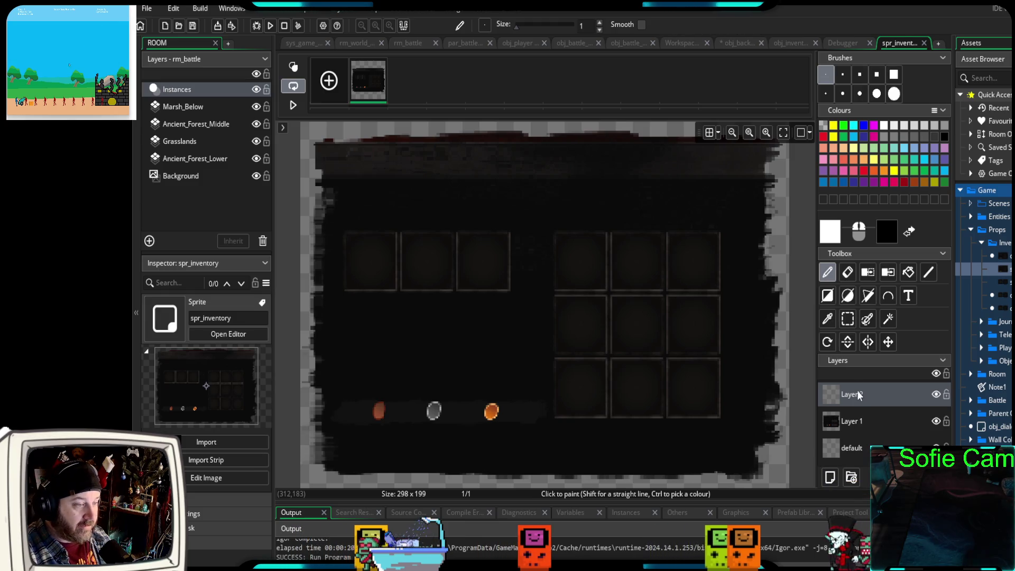
- Draw a pink filled circle near the sprite's bottom, close the editor, and launch a debug run
click(849, 297)
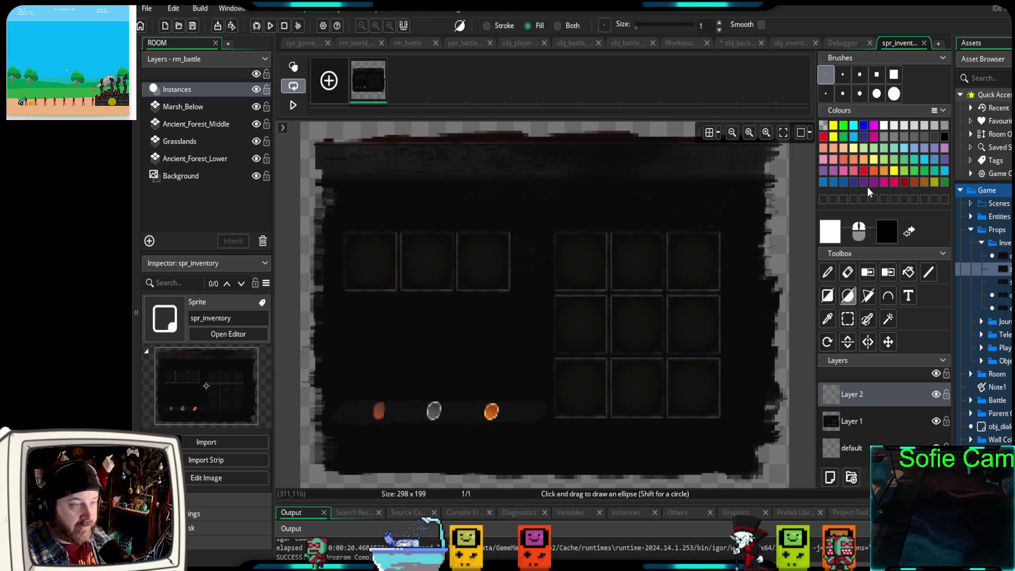
click(893, 182)
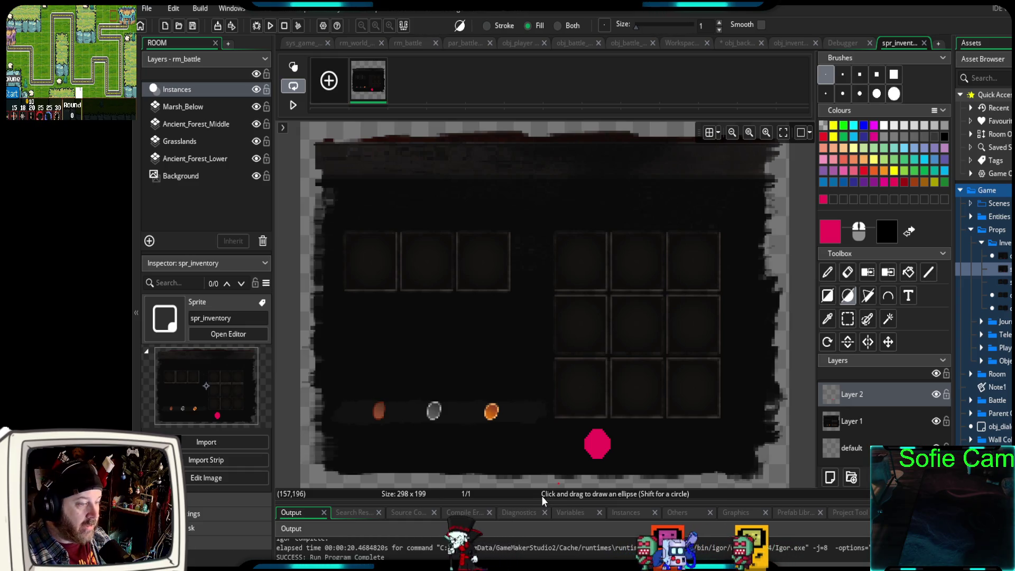
click(924, 43)
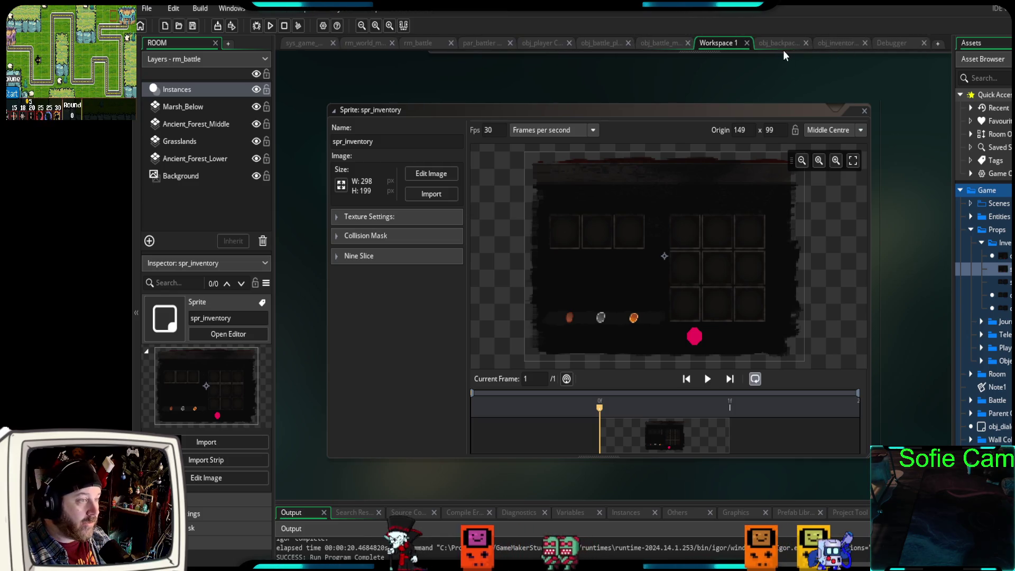
click(253, 28)
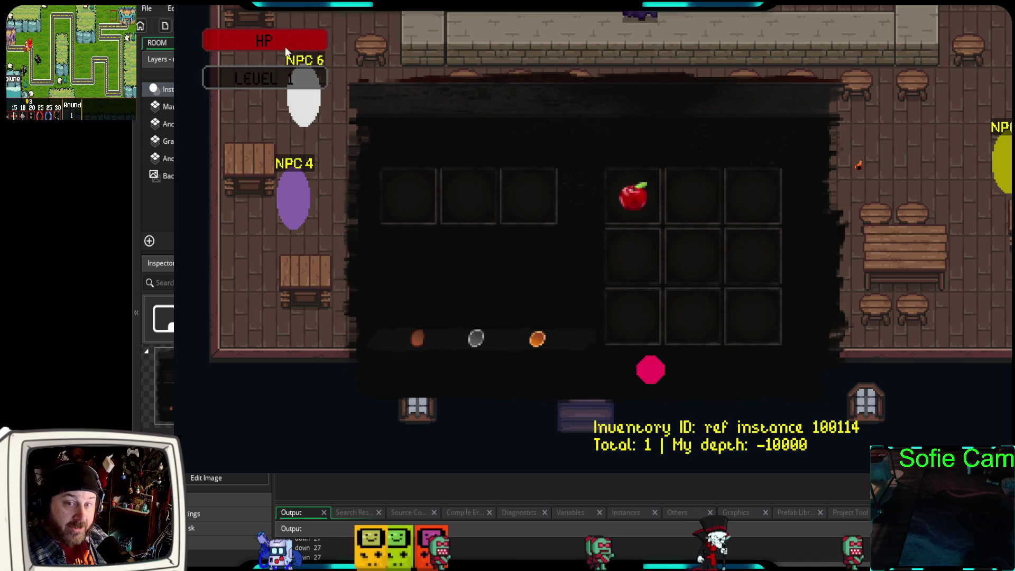
- Close the tavern inventory, walk outside into the skeleton battle, and open the backpack inventory
key(i)
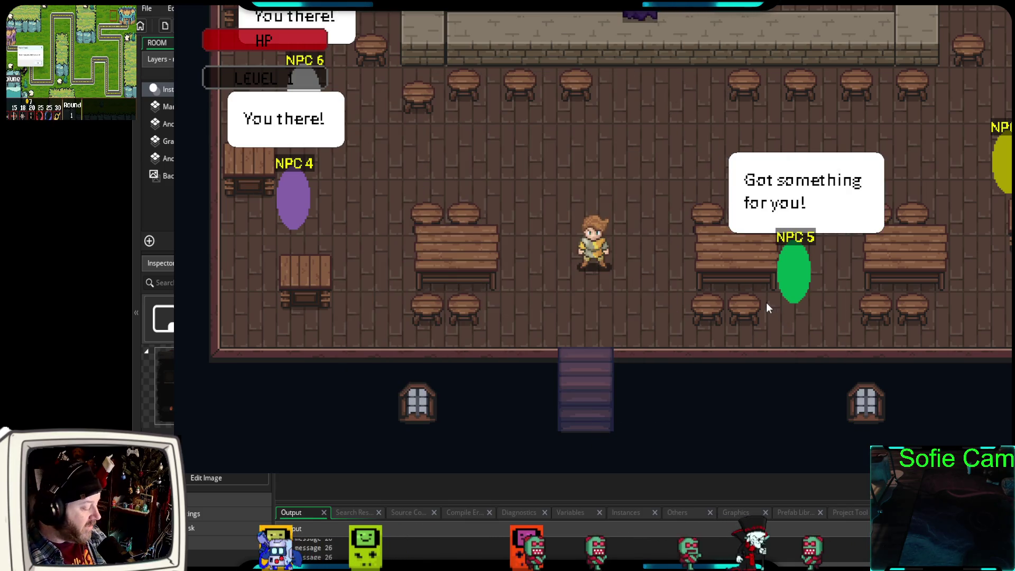
key(s)
key(e)
key(s)
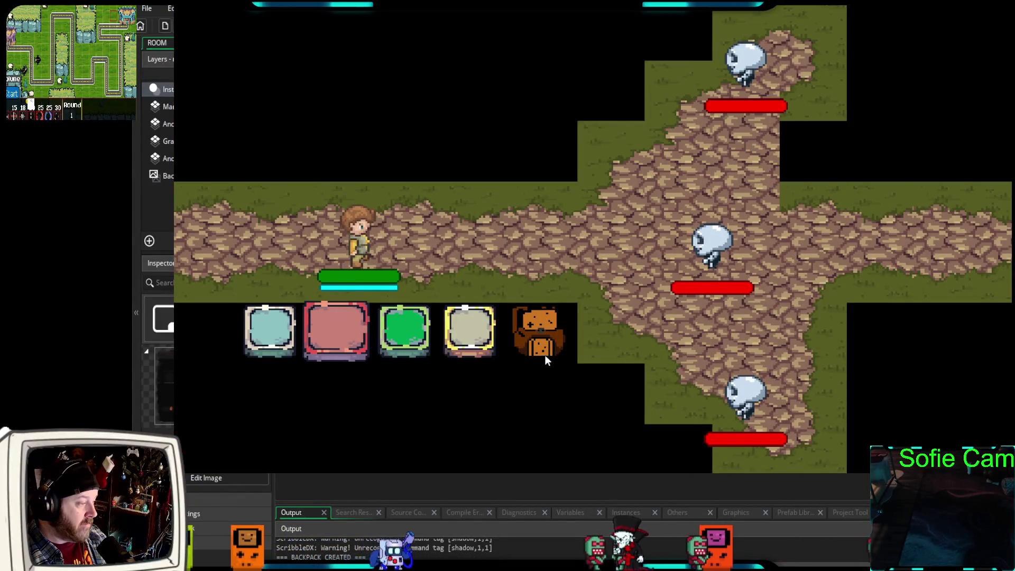
click(540, 332)
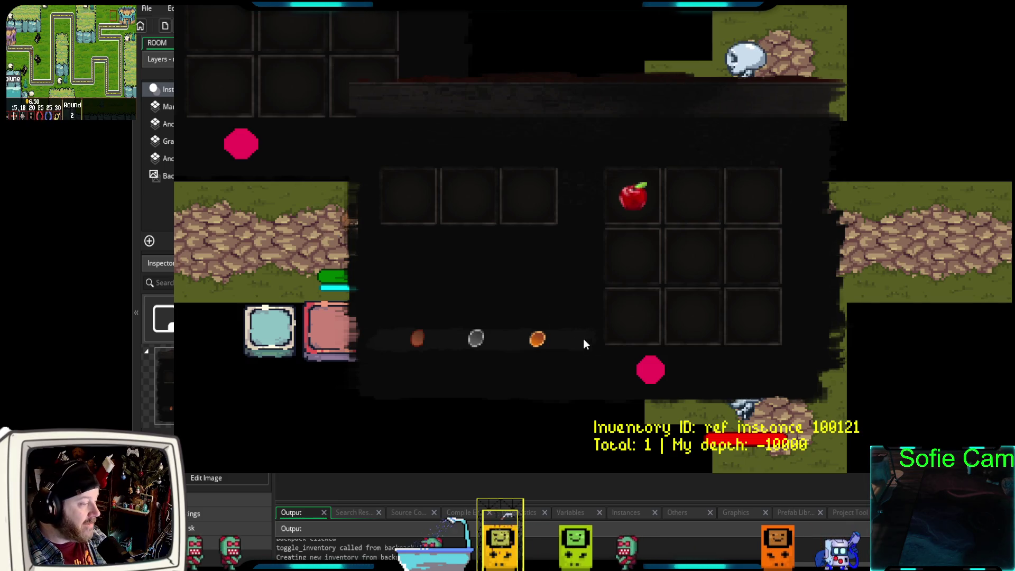
- Close the battle inventory, walk back into the tavern, and open the Bar Keep's shop
key(i)
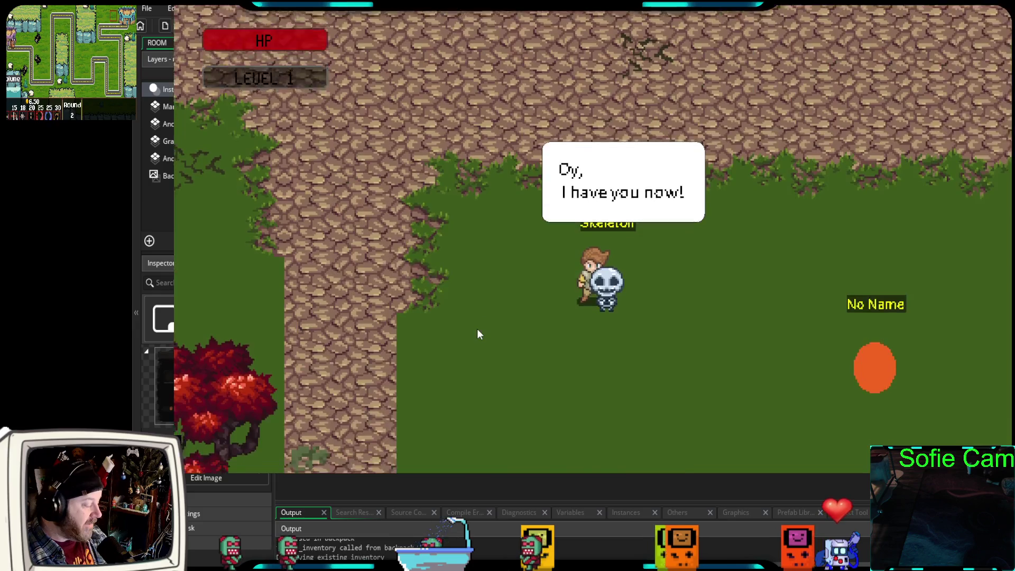
key(w)
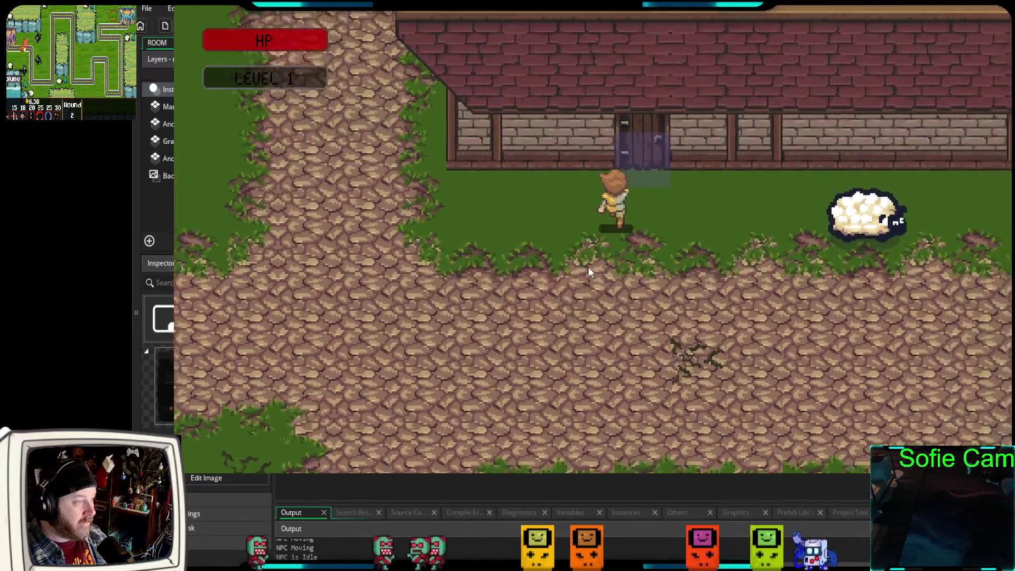
key(e)
key(w)
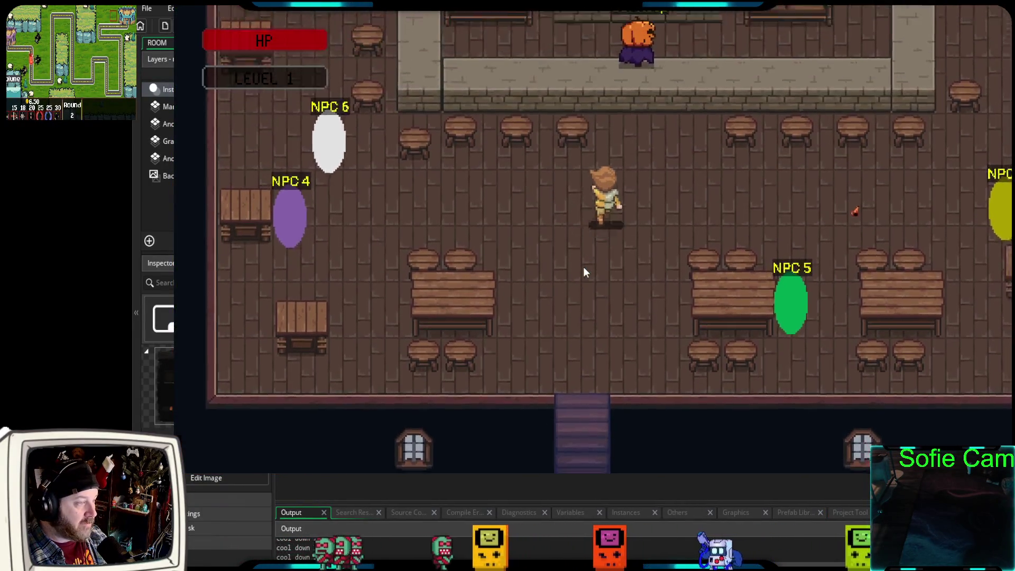
key(e)
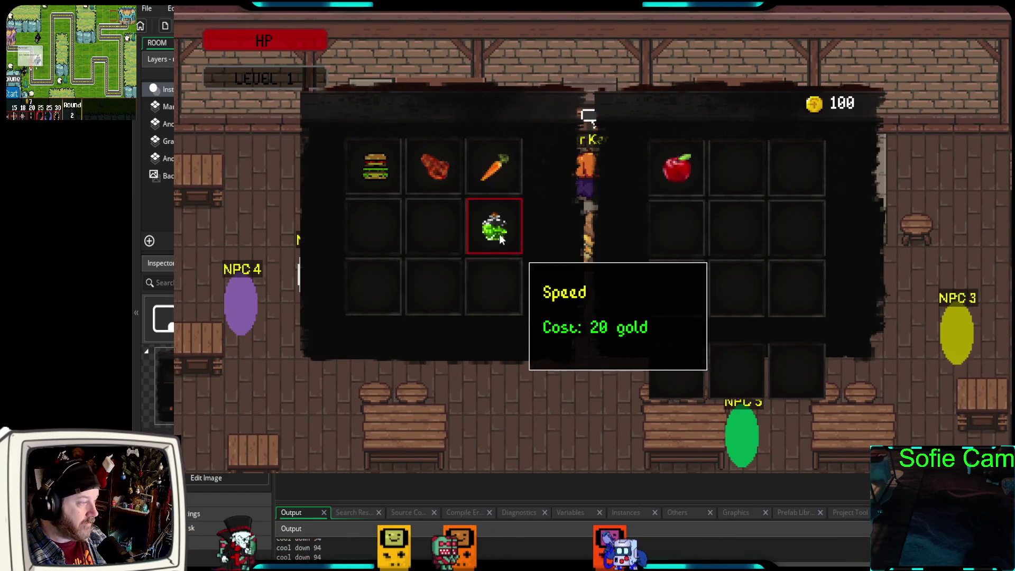
- Buy the Speed potion, Carrot, Swamp Burger and Steak, then close the shop
click(506, 239)
click(510, 183)
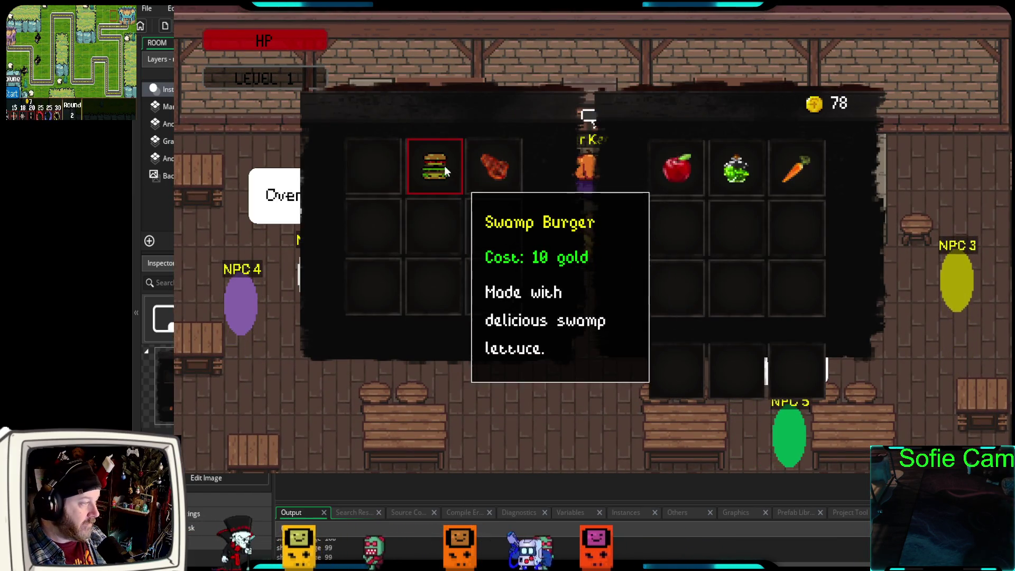
click(468, 189)
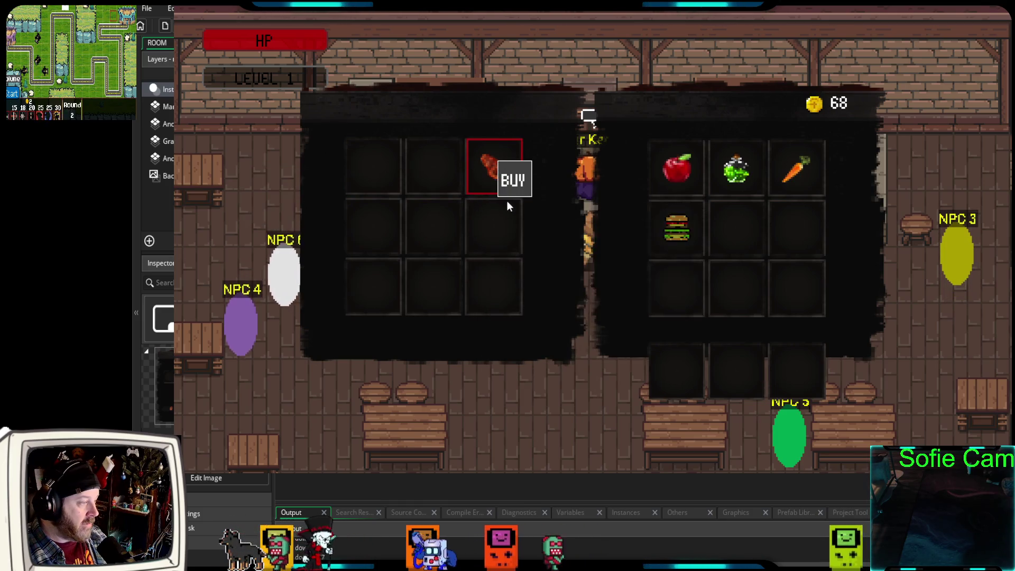
click(506, 201)
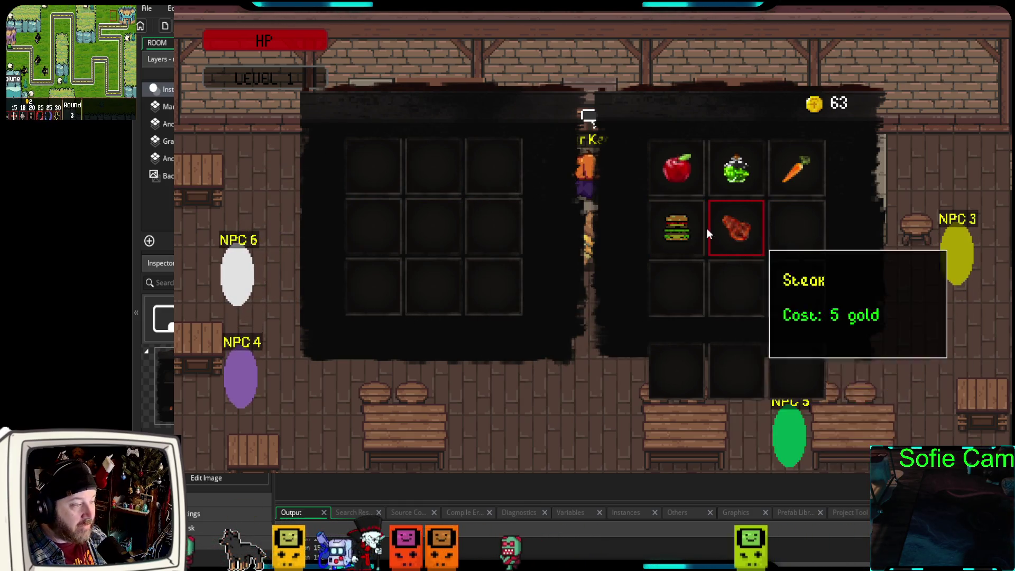
key(Escape)
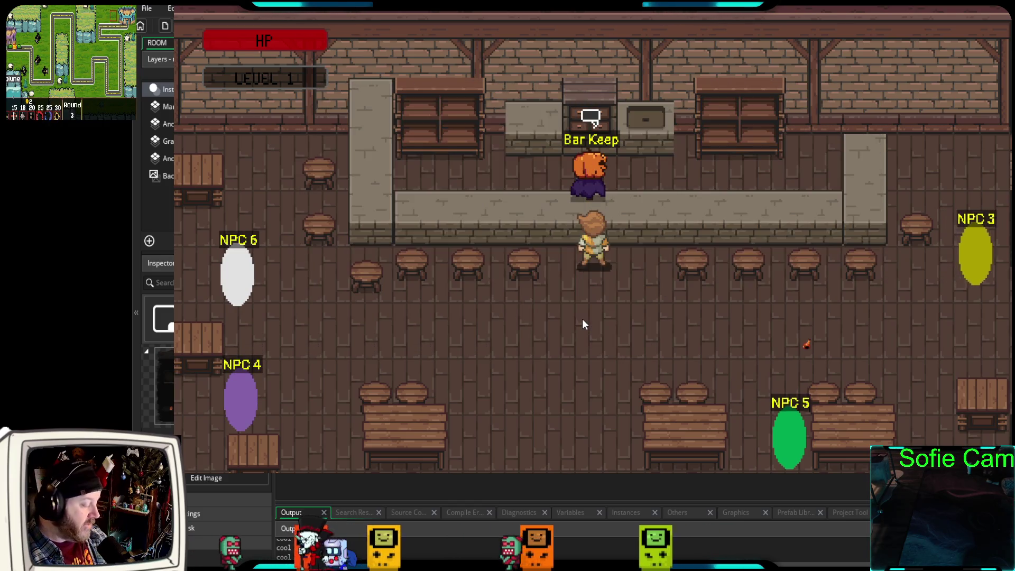
- Walk around the tavern and open then close the inventory with I
key(Down)
key(Left)
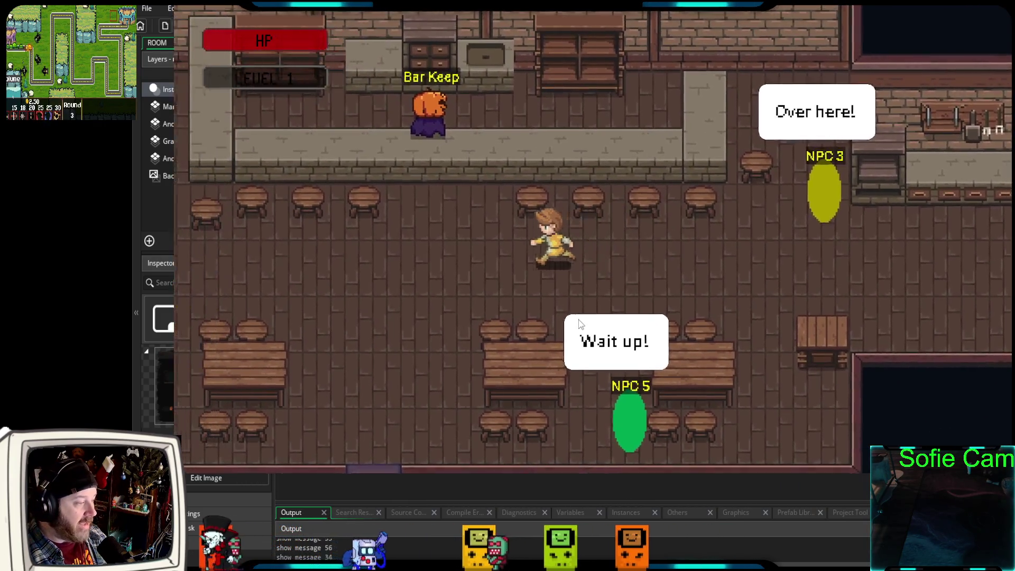
key(i)
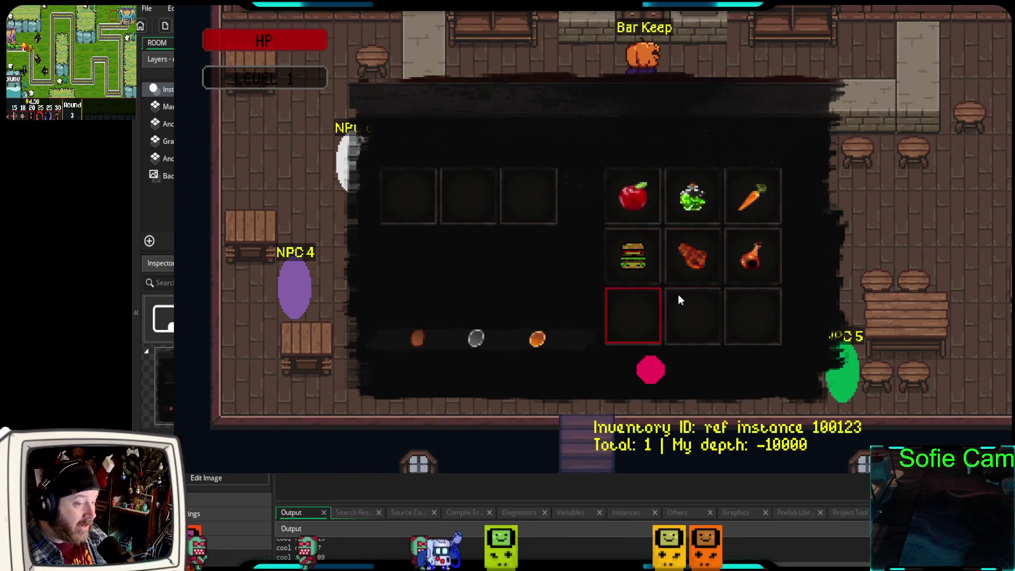
key(i)
- Walk into a skeleton battle, open the inventory from the backpack, then close the game
key(Down)
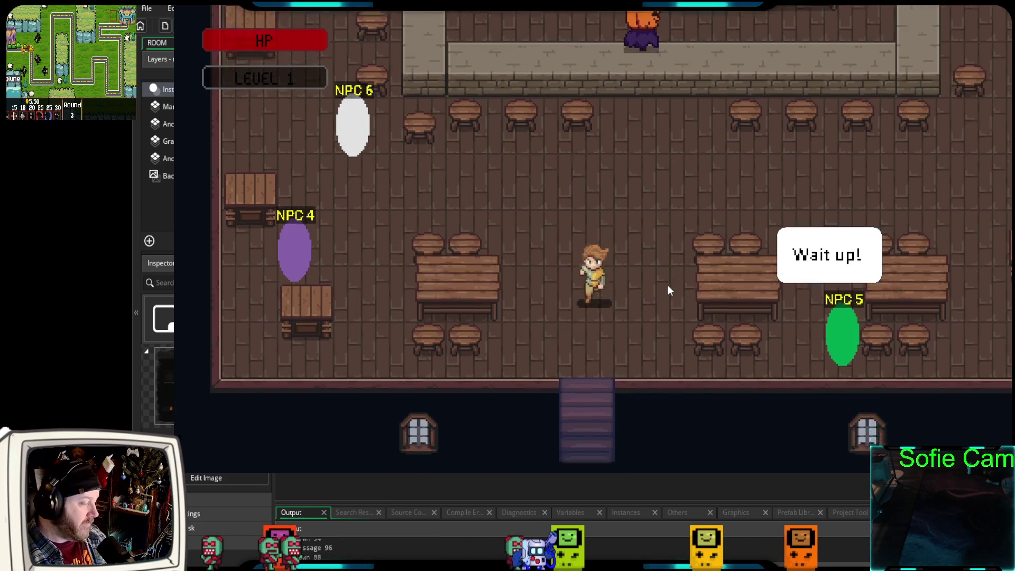
key(Down)
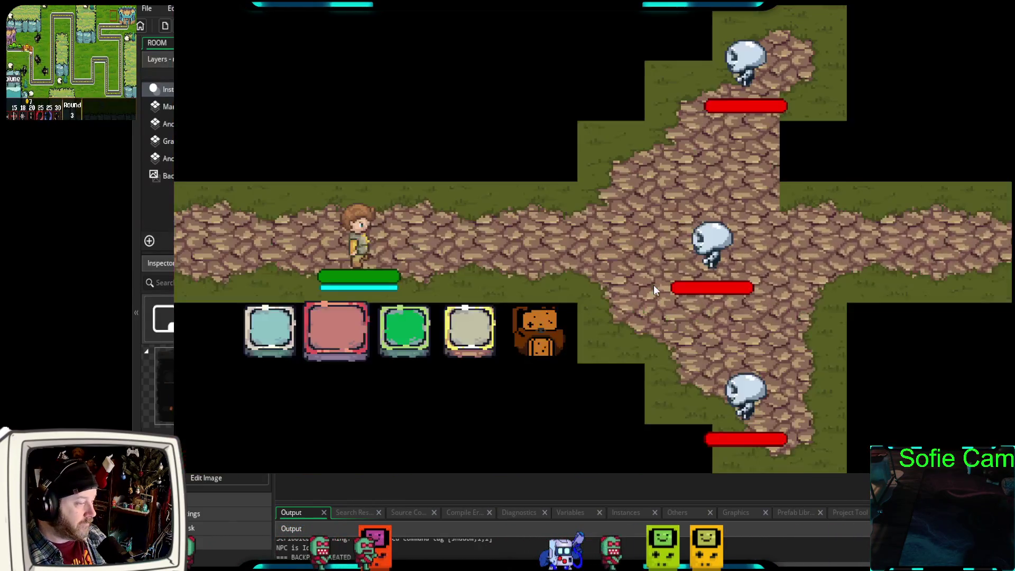
click(545, 336)
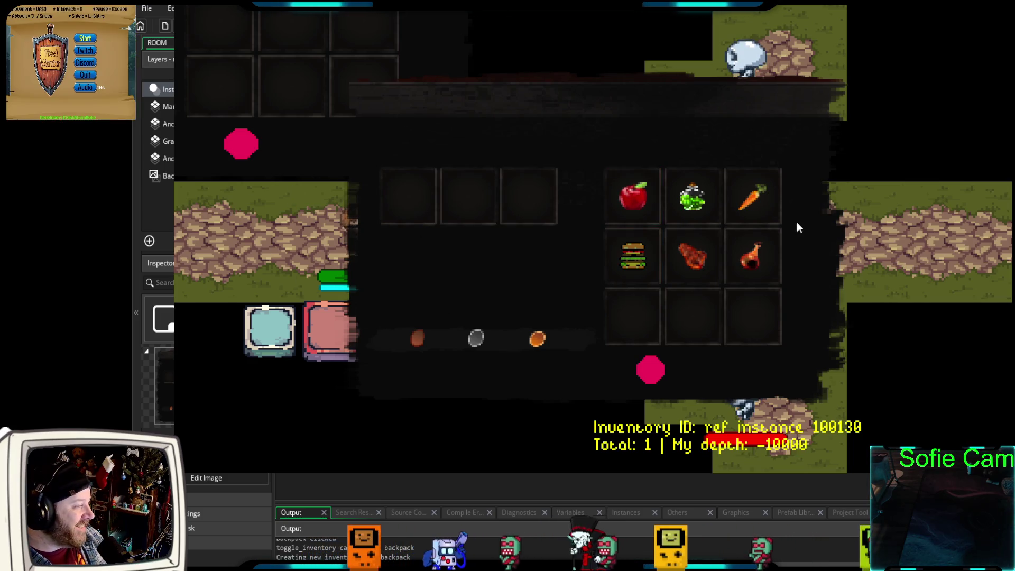
key(alt+F4)
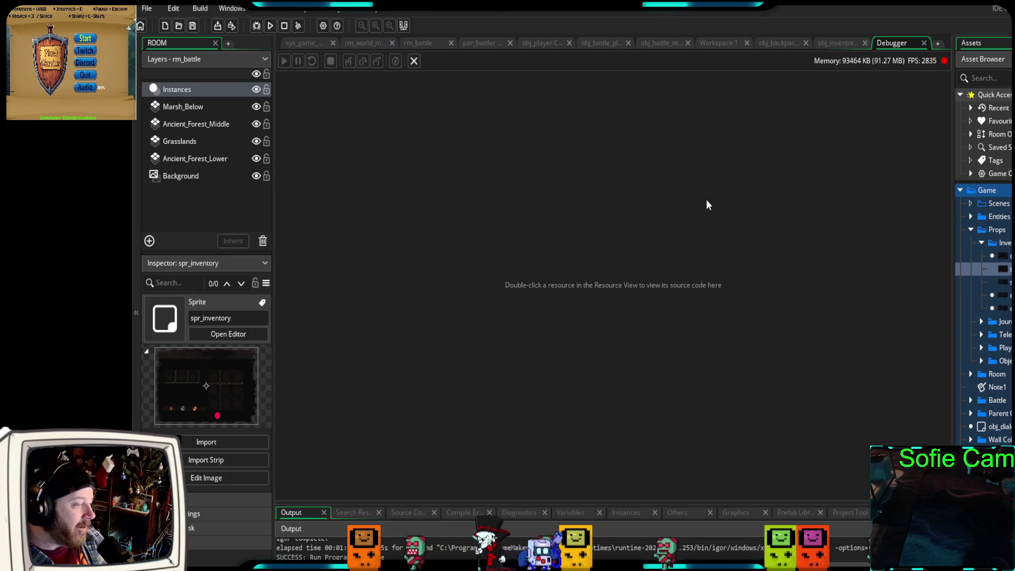
- Show obj_backpack's code and highlight the instance_create_depth line in toggle_inventory
click(769, 43)
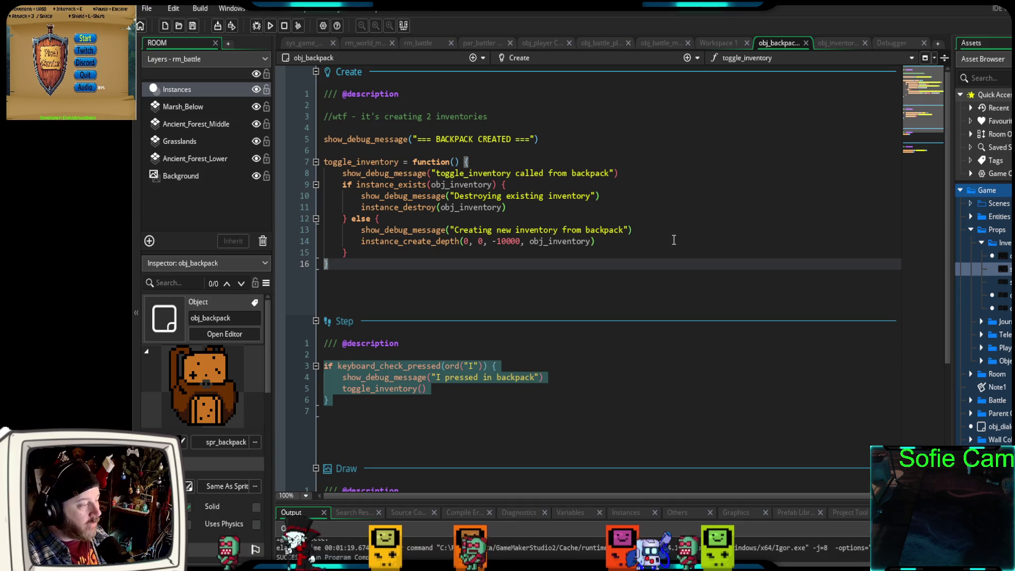
drag(596, 242, 364, 241)
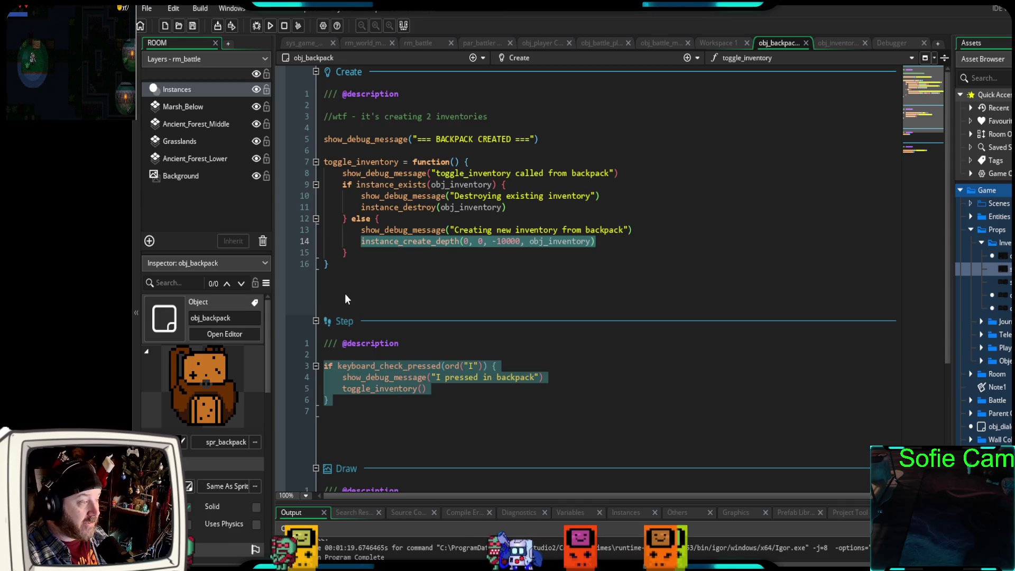
scroll(412, 291, down, 5)
scroll(412, 297, up, 3)
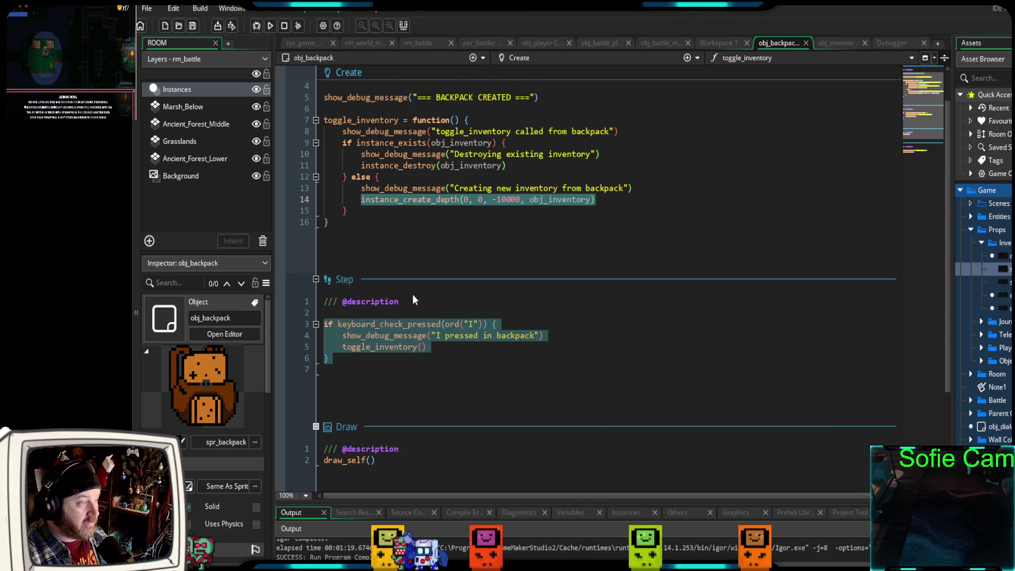
click(349, 382)
- Inspect the Left Pressed event, selecting its toggle_inventory() call after the Backpack clicked log
scroll(349, 383, down, 4)
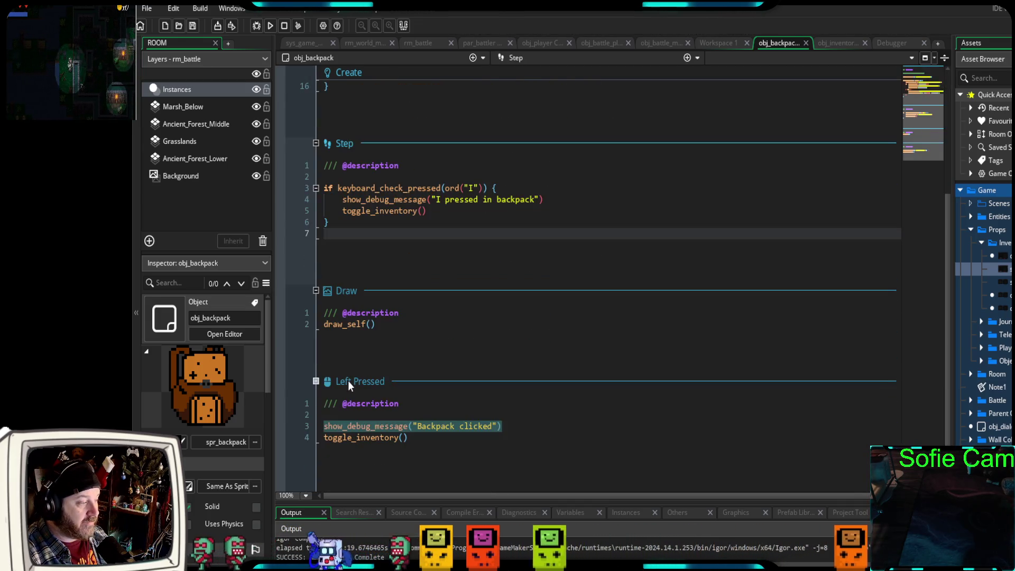
scroll(347, 380, up, 6)
scroll(338, 381, down, 6)
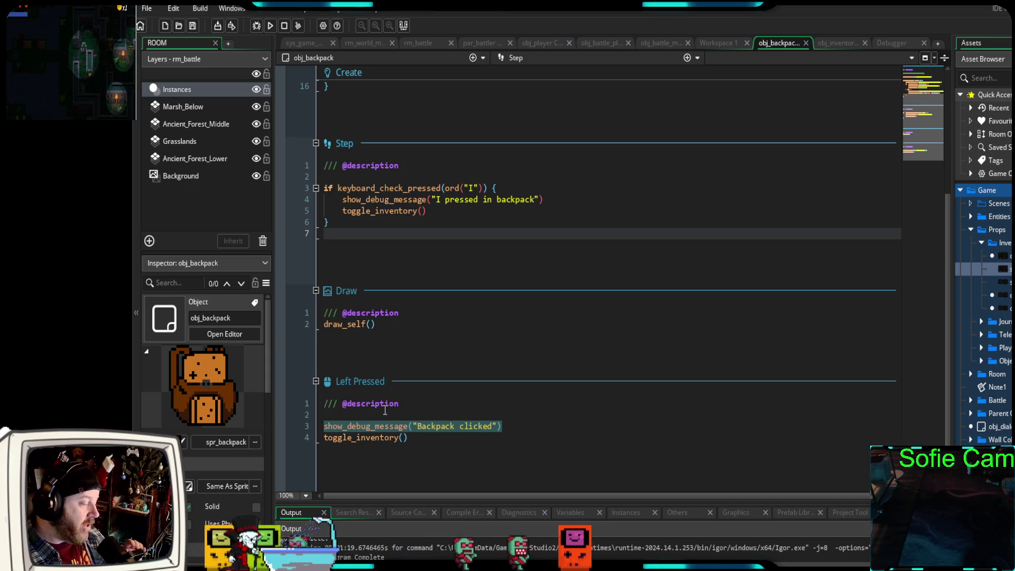
click(413, 440)
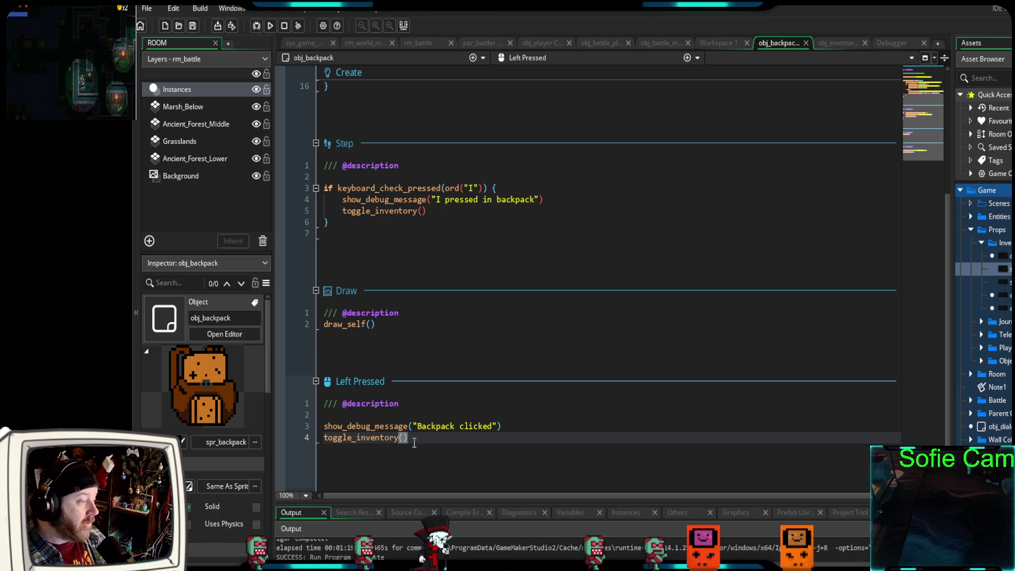
drag(411, 438, 309, 436)
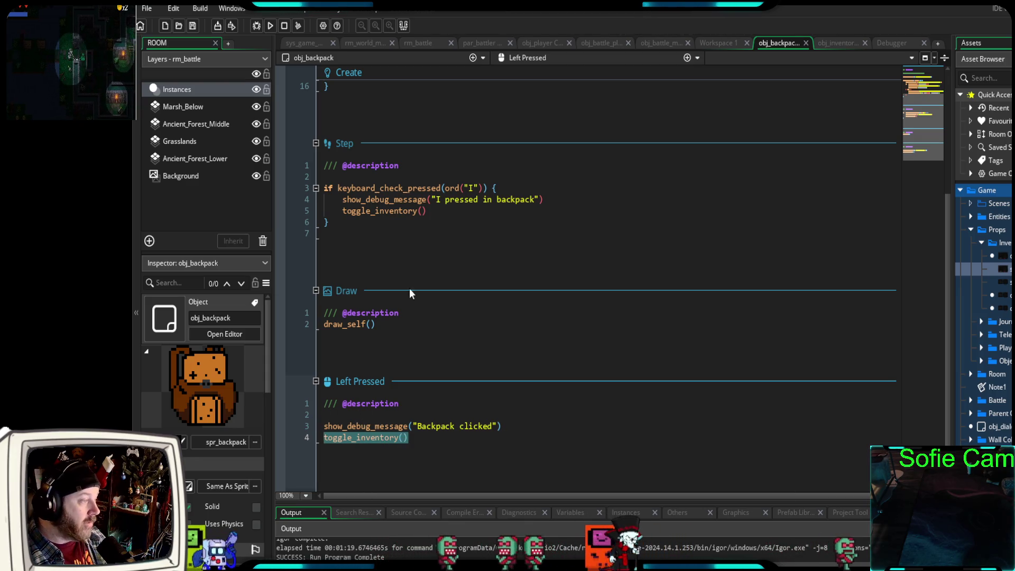
- Return to the Step event's I key check
click(460, 189)
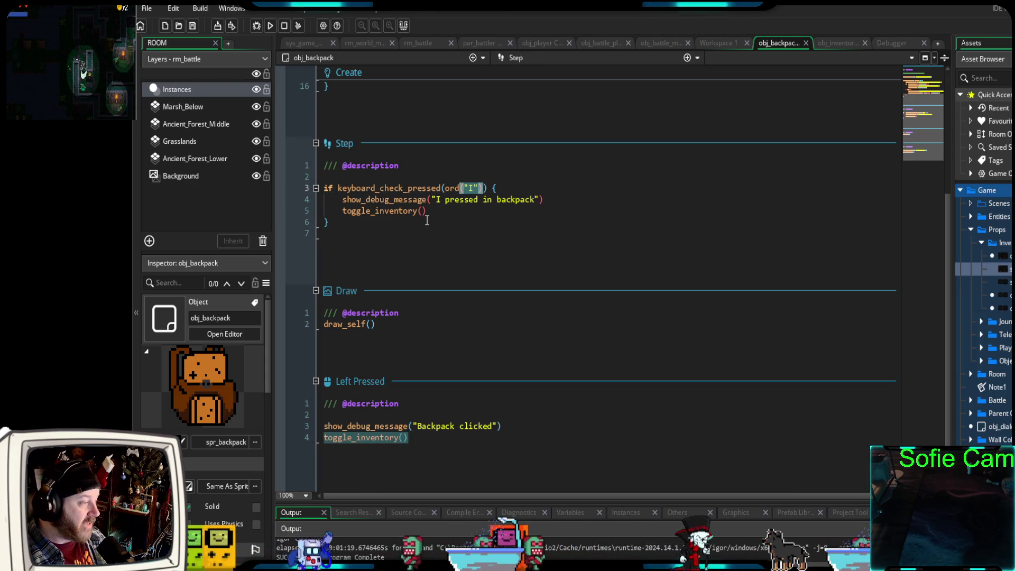
mouse_move(343, 219)
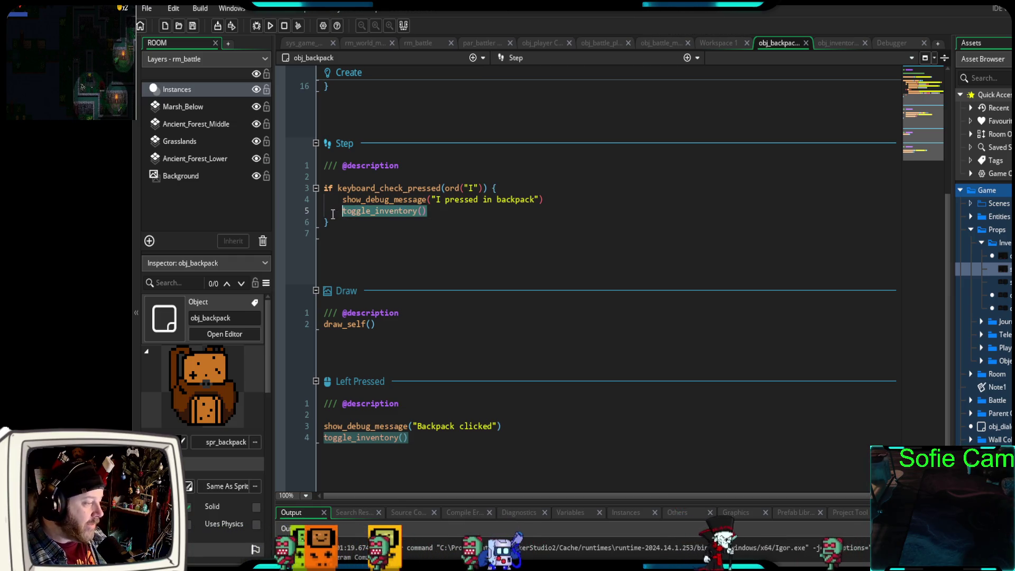
scroll(343, 300, up, 5)
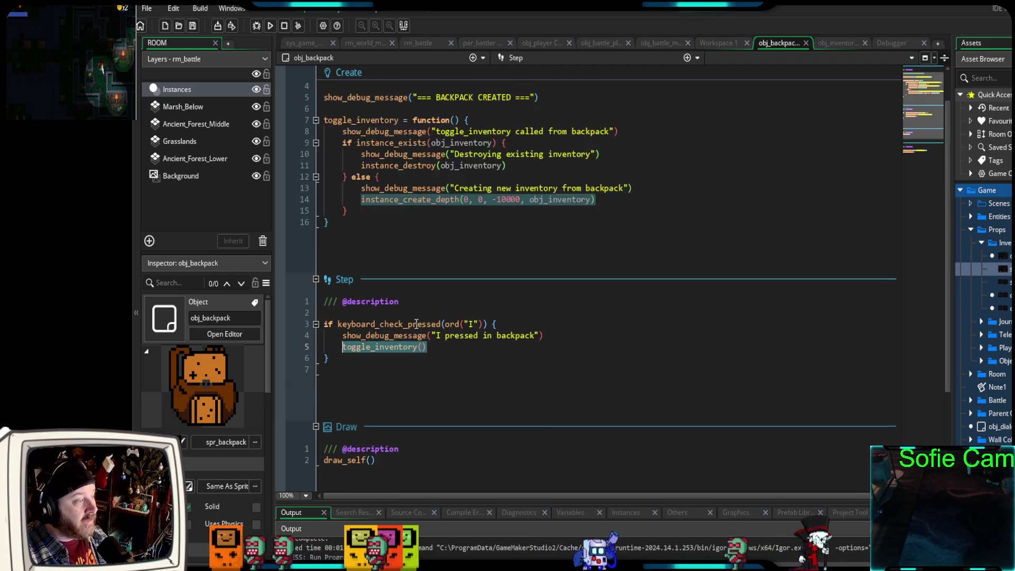
- Review the toggle_inventory function and obj_player's inventory region, then show obj_battle_player's Create event
drag(349, 264, 324, 162)
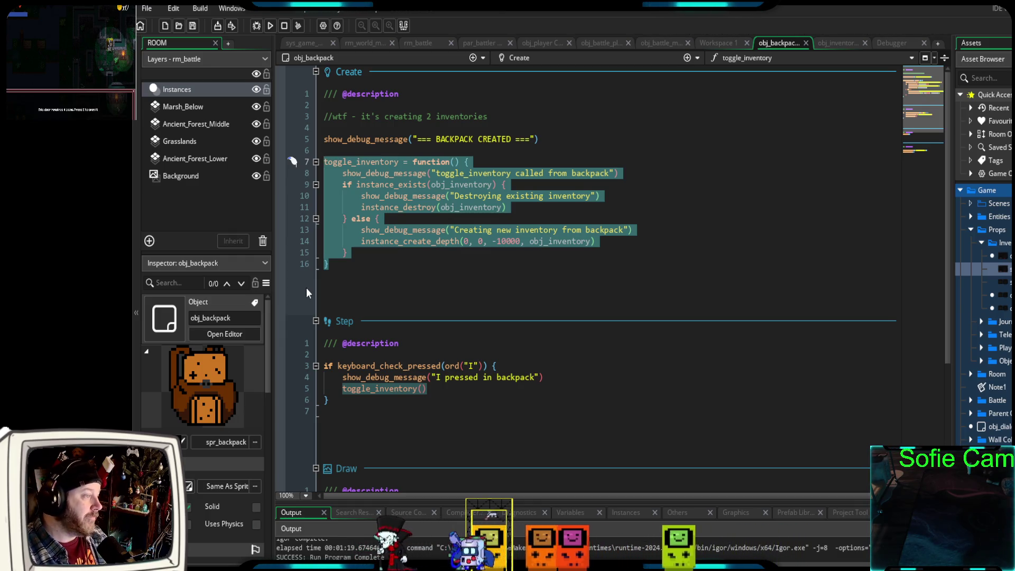
click(451, 291)
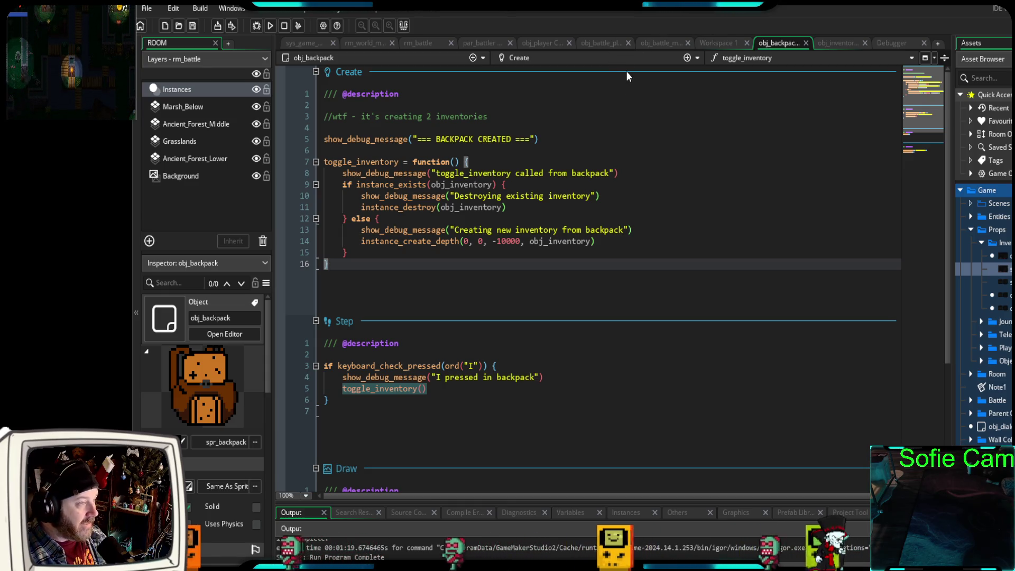
click(546, 42)
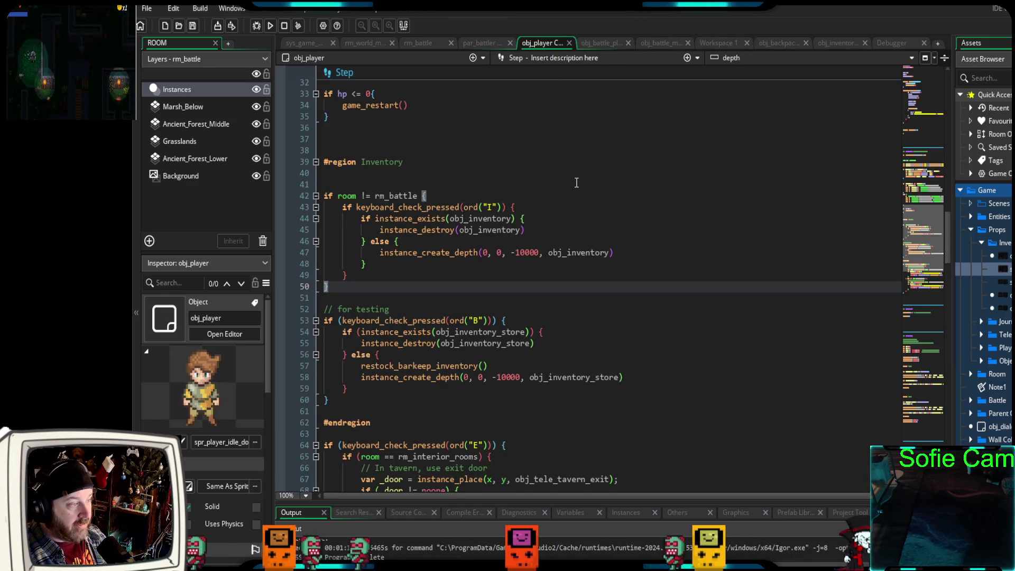
scroll(570, 180, up, 15)
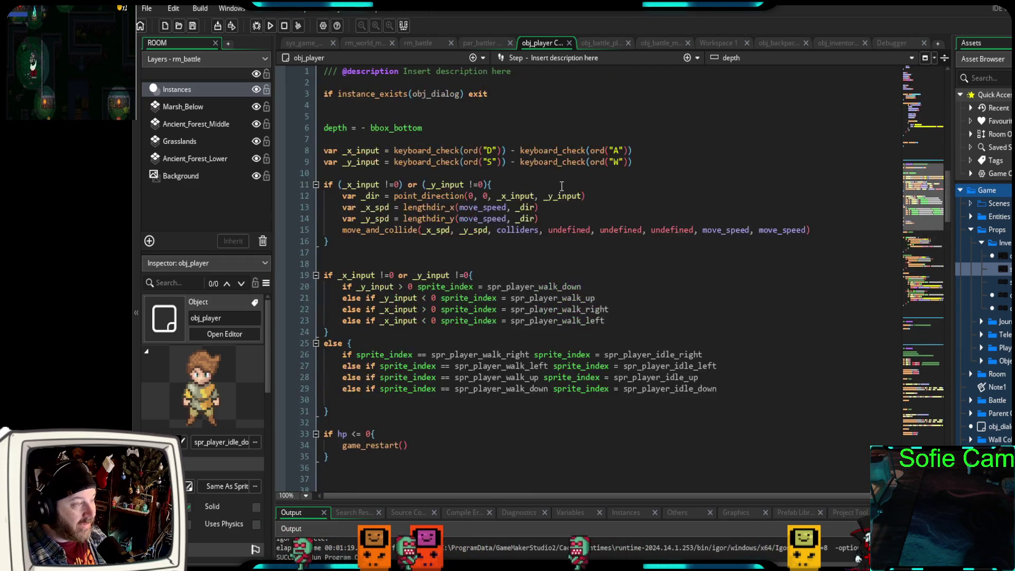
scroll(556, 188, down, 4)
scroll(551, 191, up, 15)
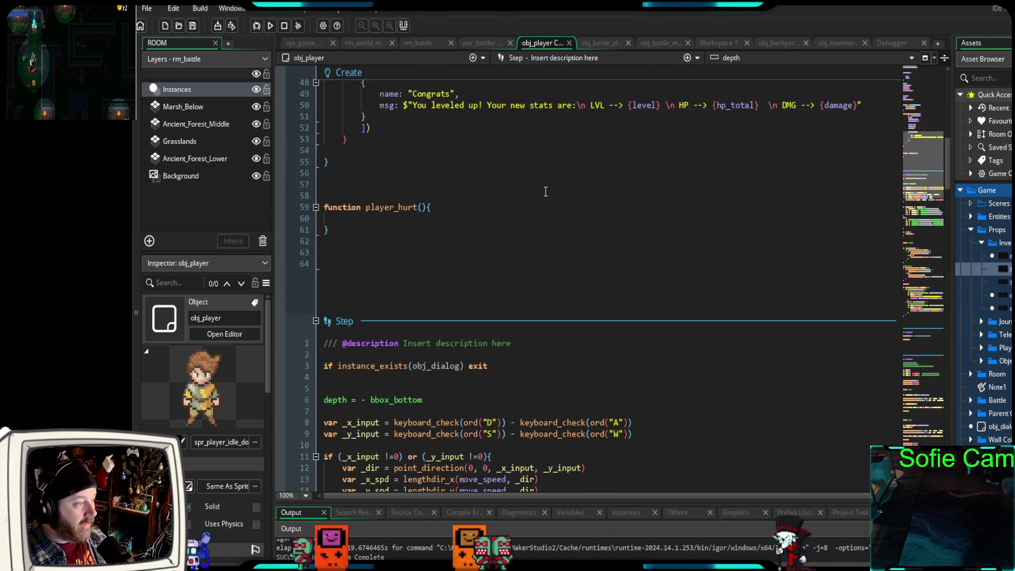
scroll(542, 193, up, 4)
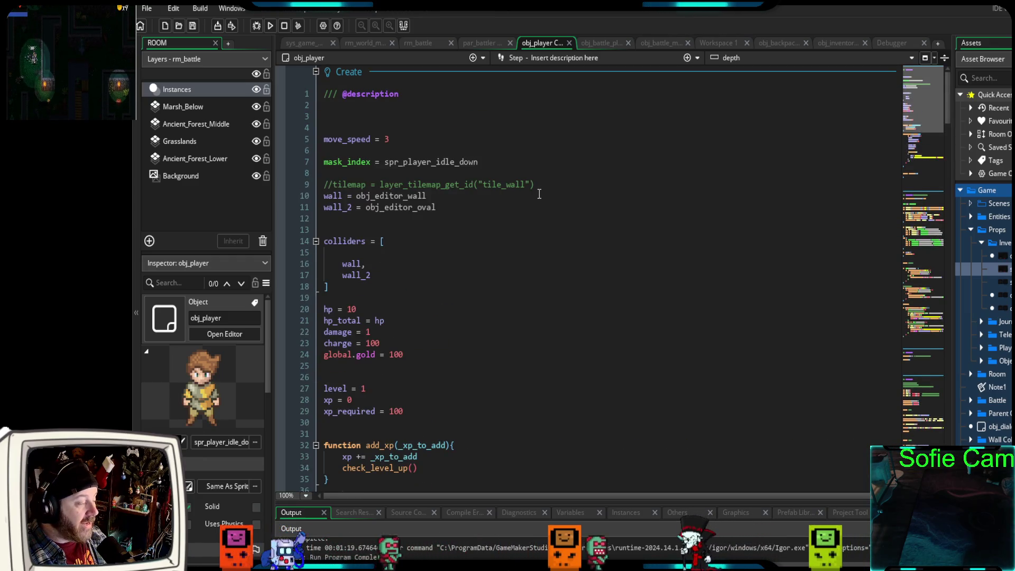
scroll(537, 193, down, 10)
click(599, 45)
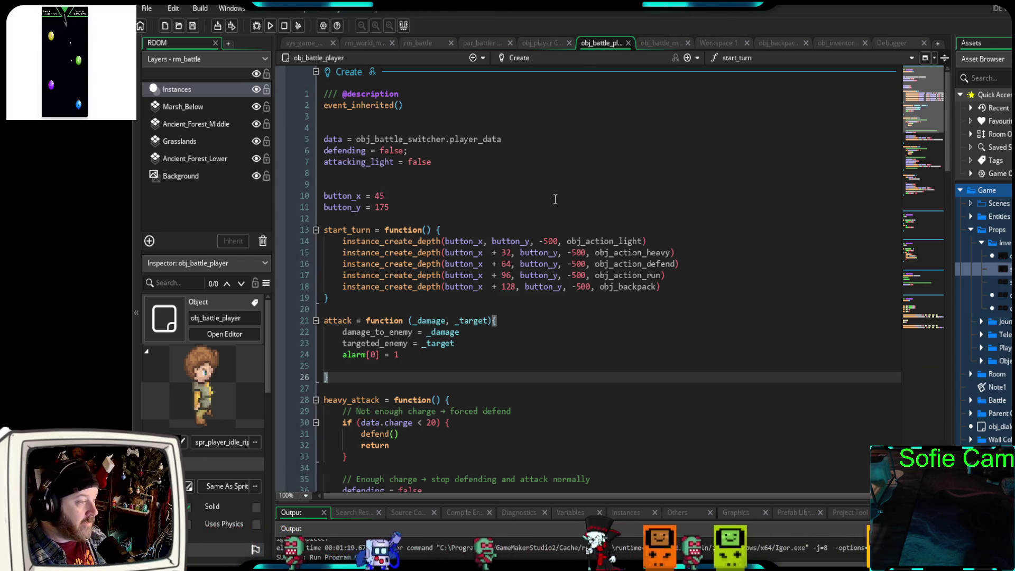
- Read through obj_battle_player's Create code around start_turn's obj_backpack creation line
scroll(555, 198, down, 2)
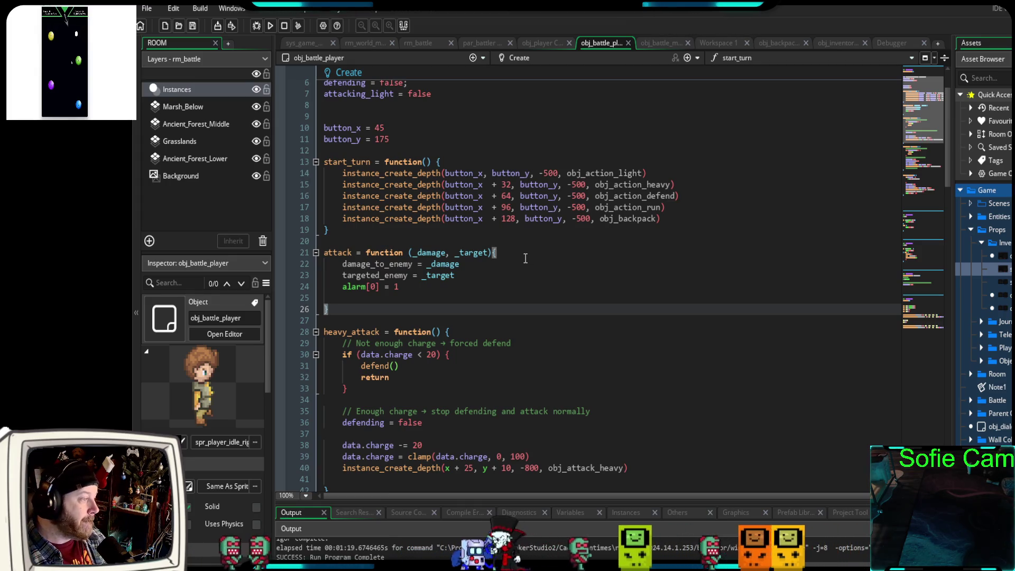
scroll(498, 269, up, 2)
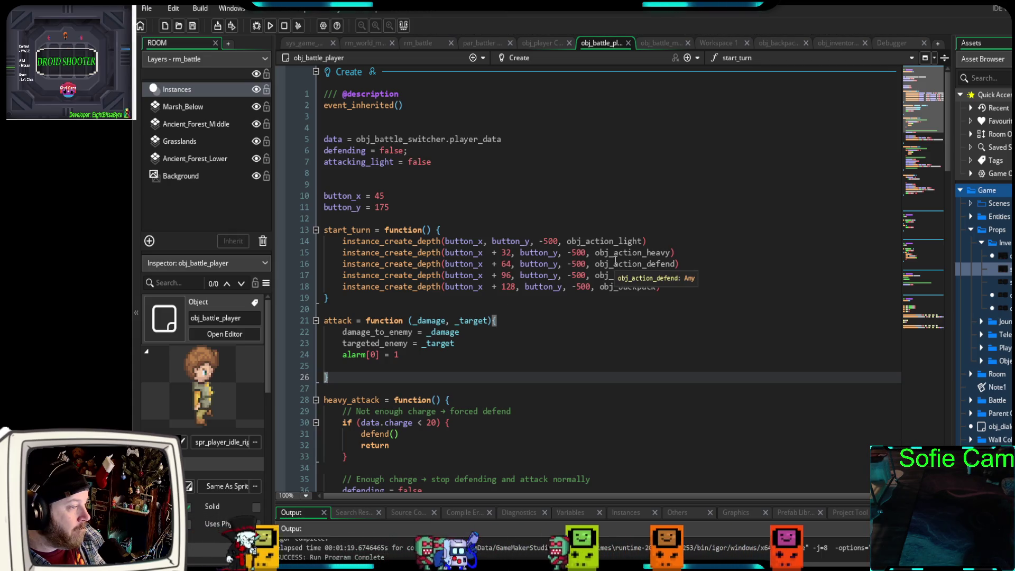
click(678, 286)
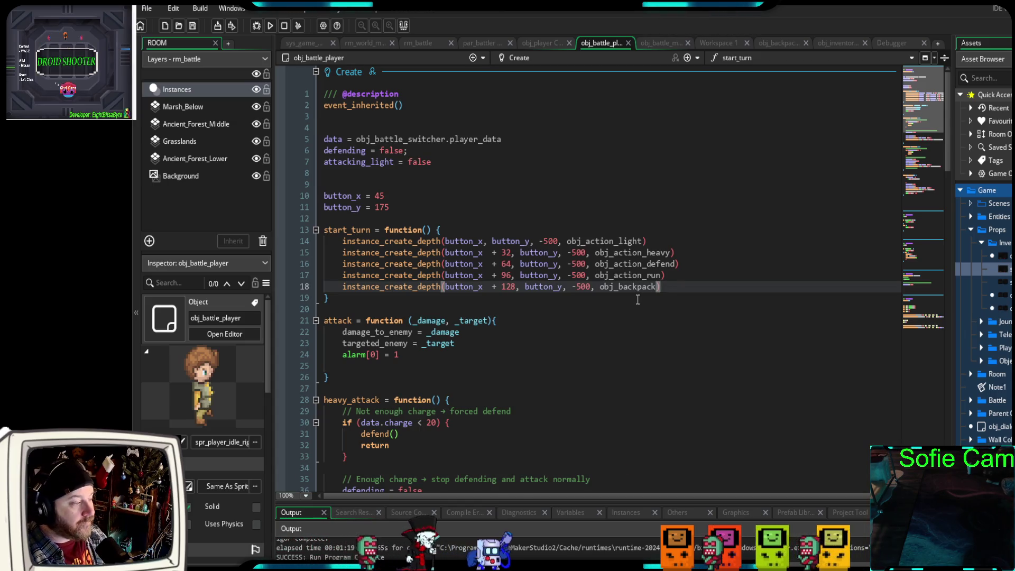
scroll(638, 300, down, 6)
scroll(640, 294, down, 10)
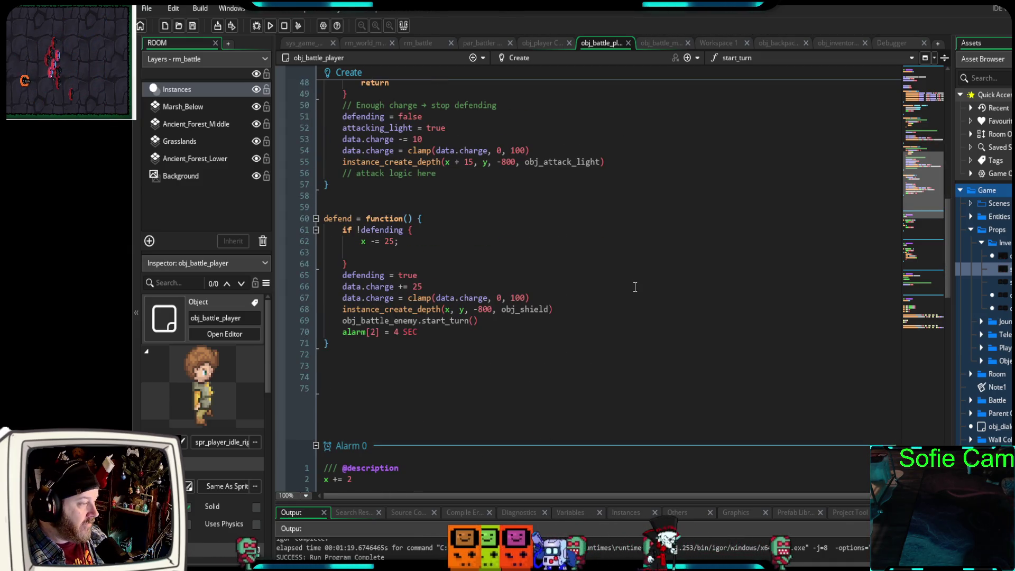
scroll(635, 287, up, 10)
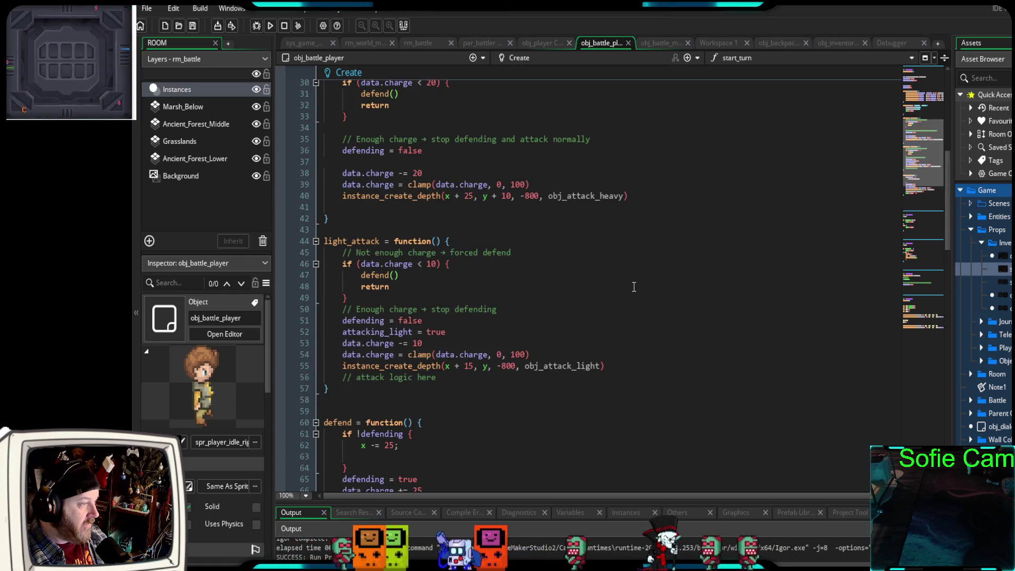
scroll(633, 287, up, 6)
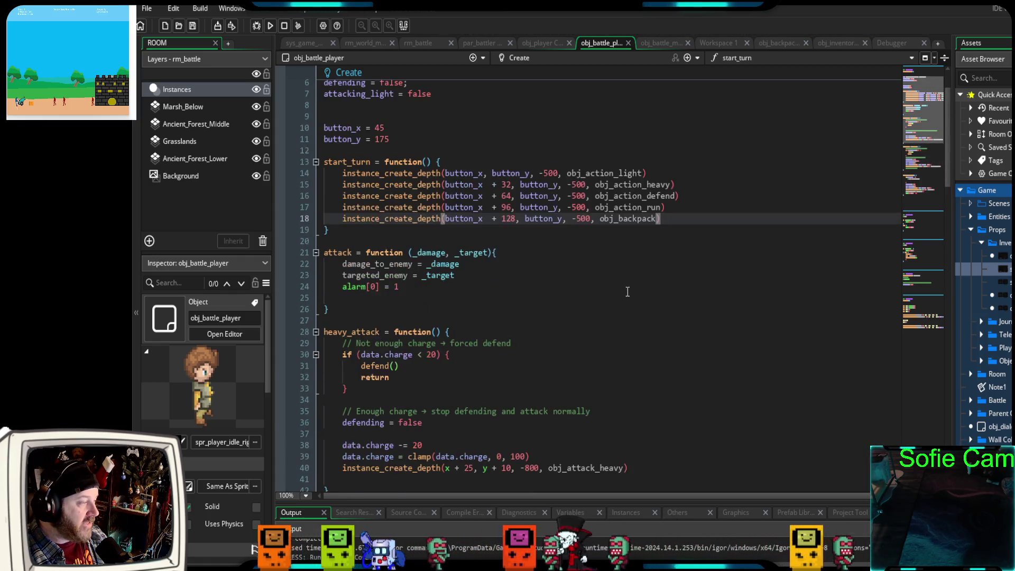
scroll(629, 288, down, 8)
scroll(619, 297, down, 10)
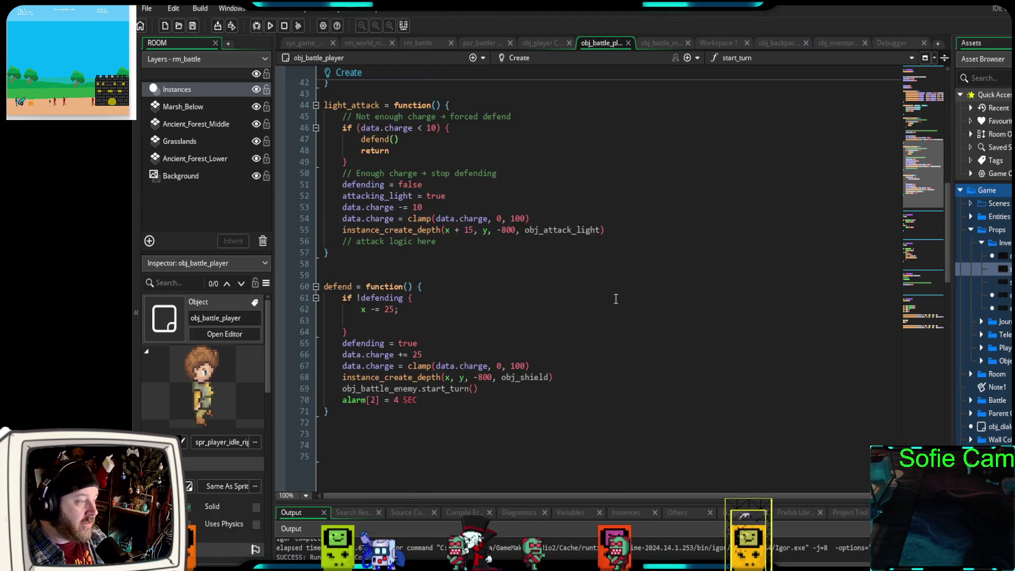
scroll(614, 300, down, 12)
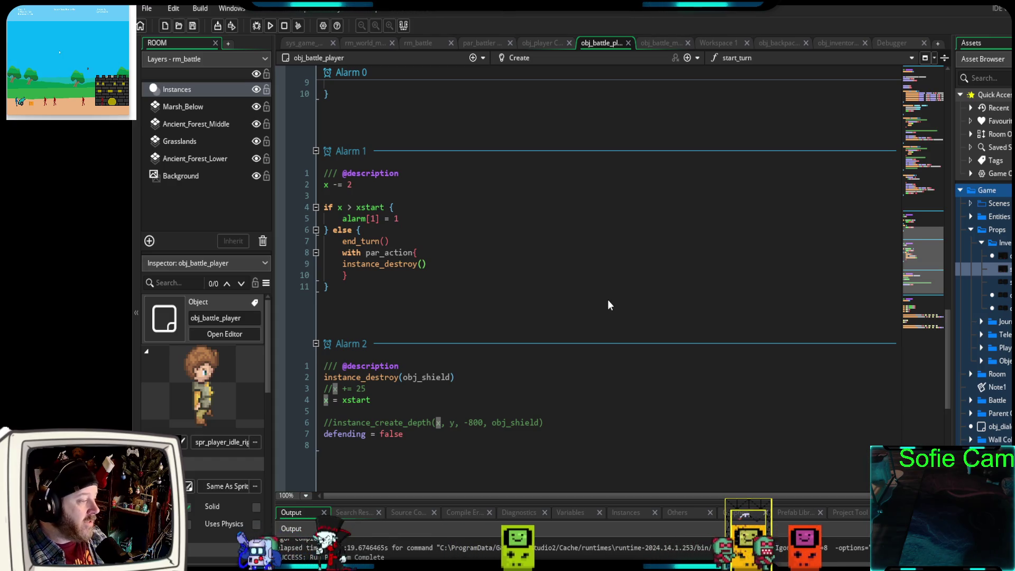
scroll(606, 300, down, 9)
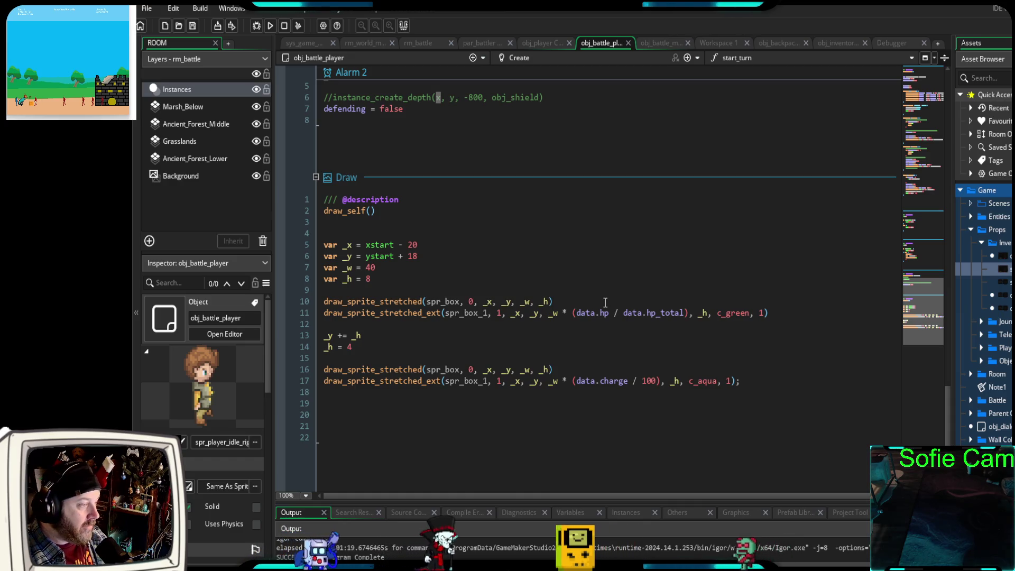
scroll(601, 302, up, 20)
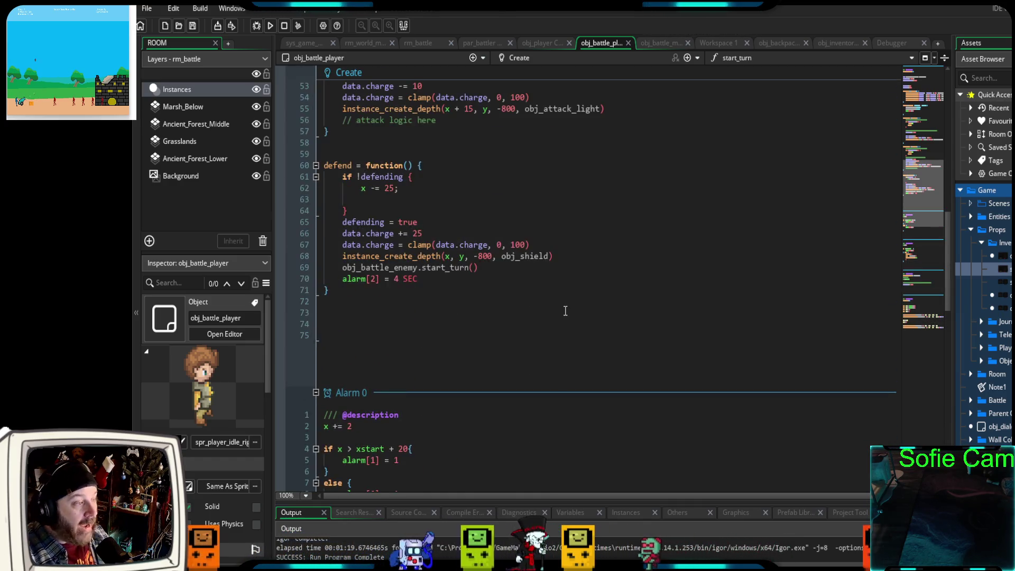
scroll(564, 312, up, 7)
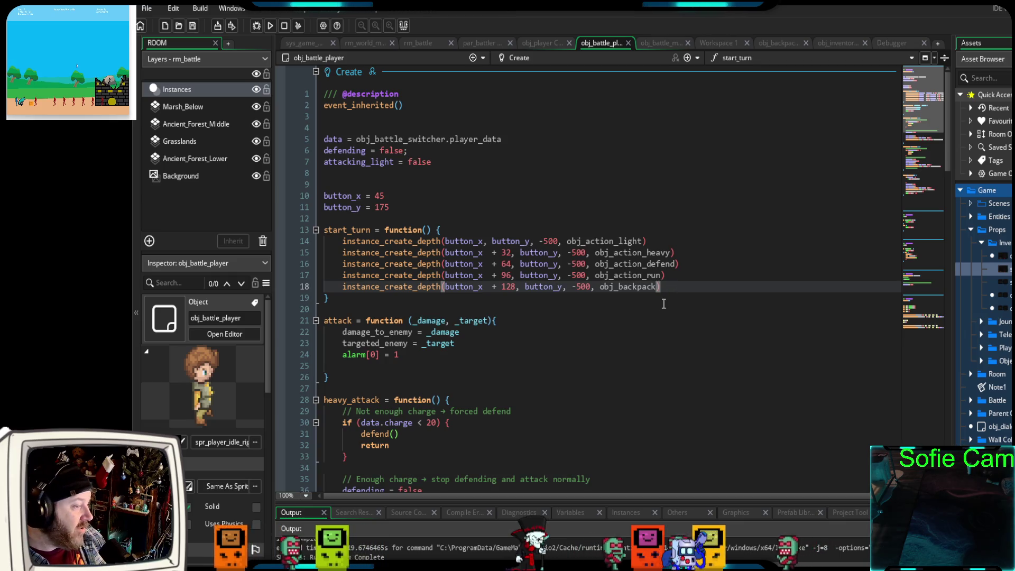
key(Down)
key(Down)
key(Up)
key(Up)
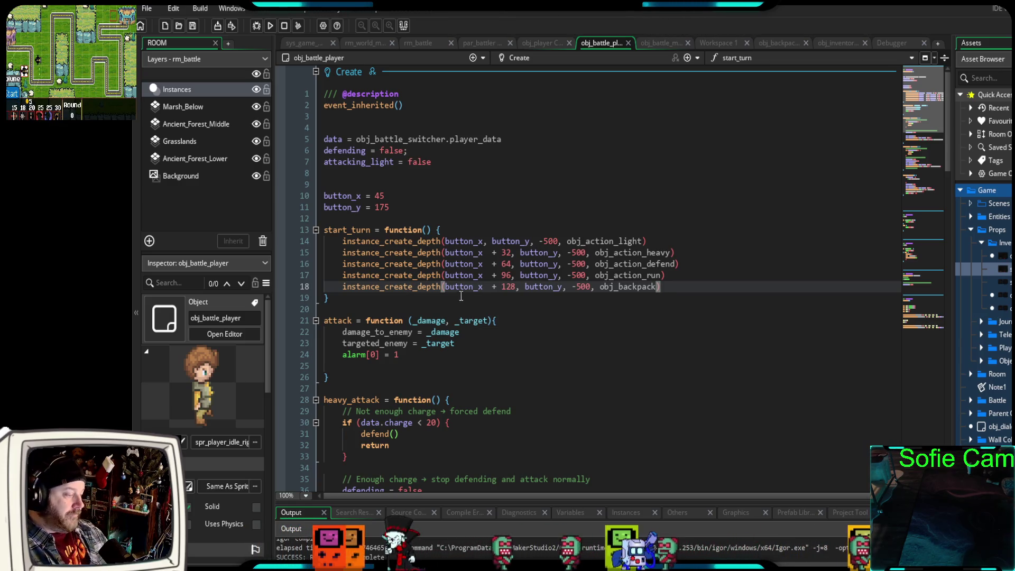
- Show the spr_inventory sprite editor with its 298 × 199 inventory panel
mouse_move(437, 271)
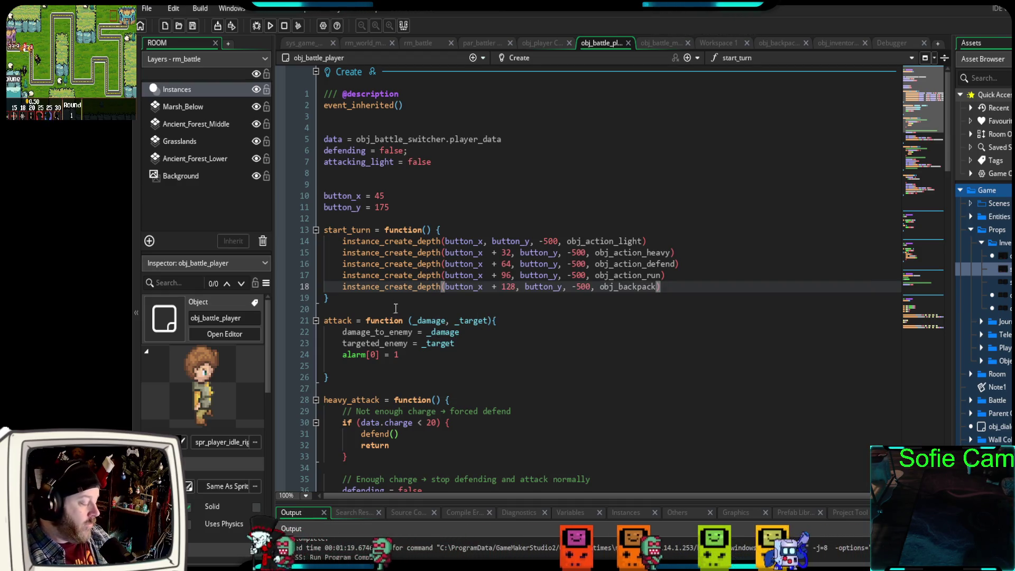
scroll(490, 285, down, 2)
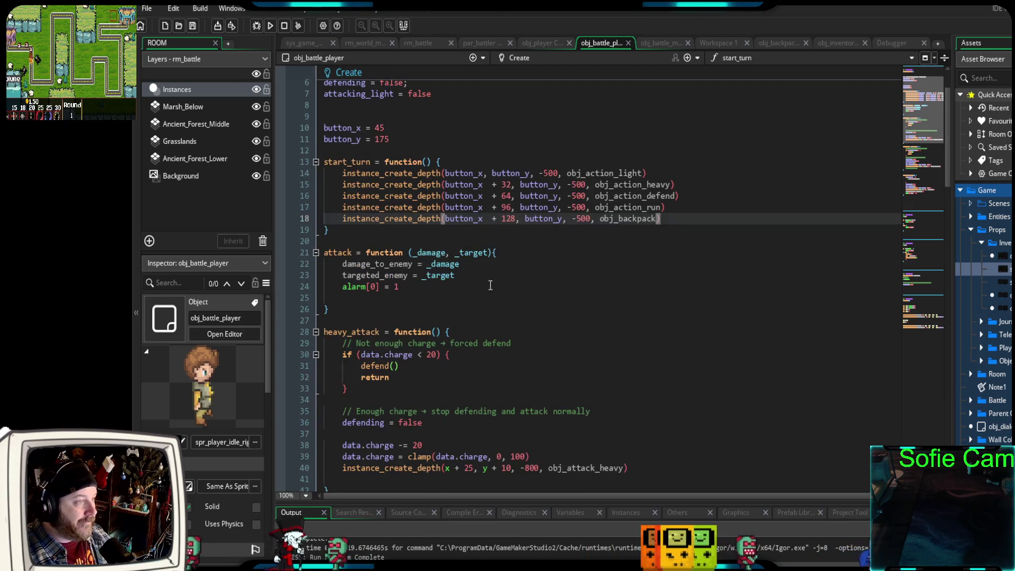
click(725, 44)
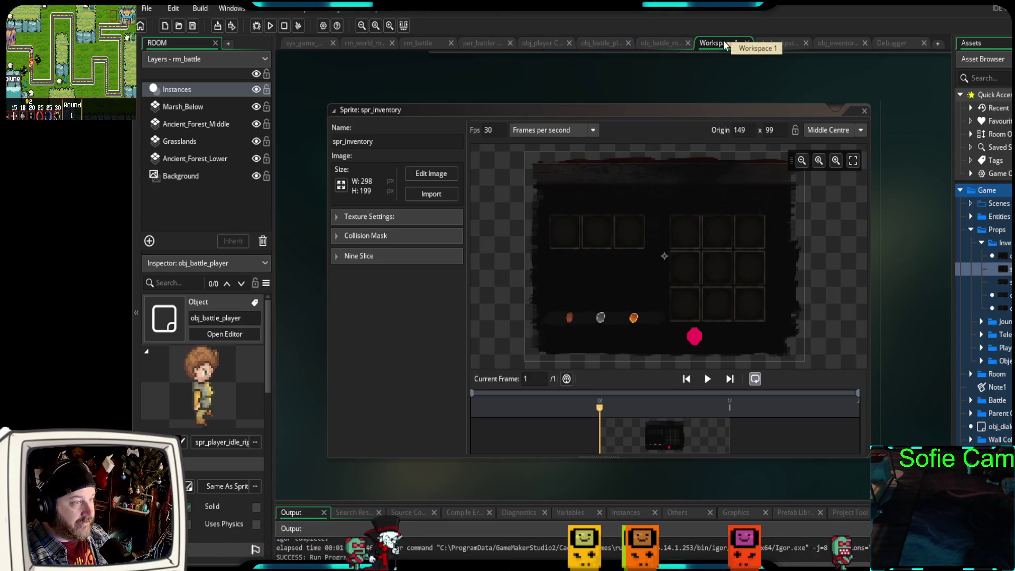
- Show obj_backpack's code, where the Step event calls toggle_inventory on the I key
click(780, 44)
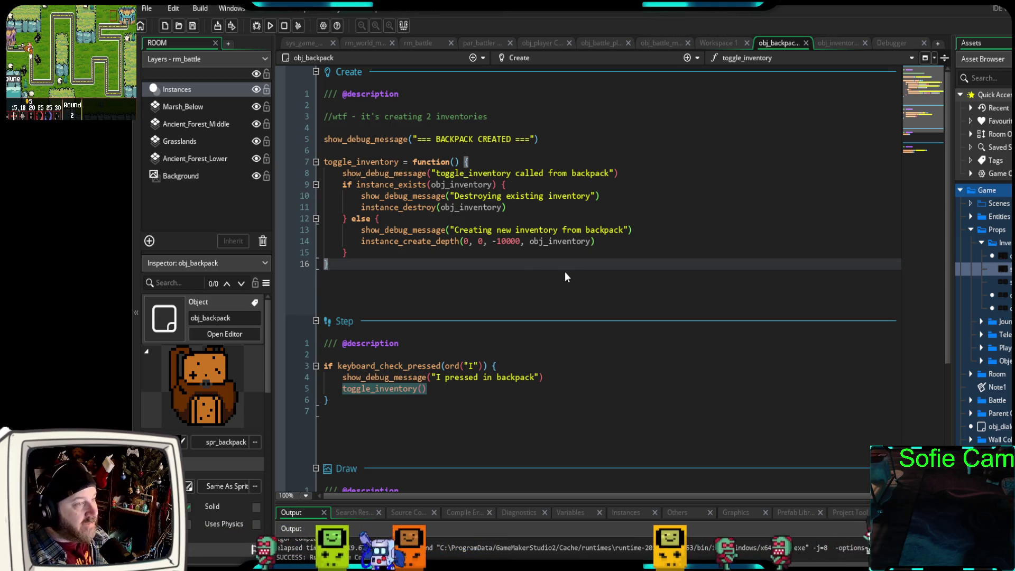
- Copy the I-key toggle block (lines 43–49) from obj_player's Step, then return to obj_battle_player
click(545, 44)
scroll(537, 165, up, 10)
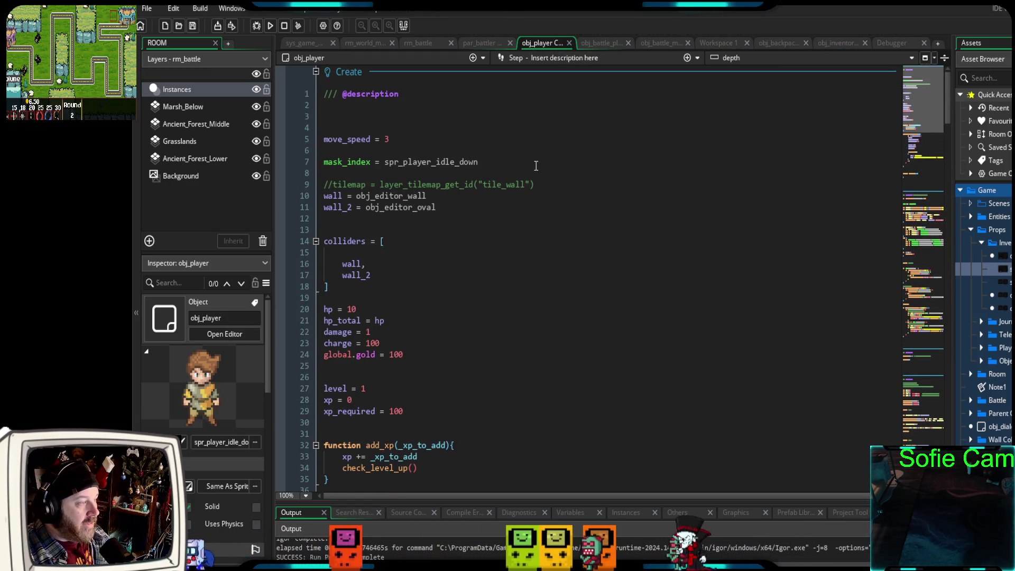
scroll(536, 166, down, 15)
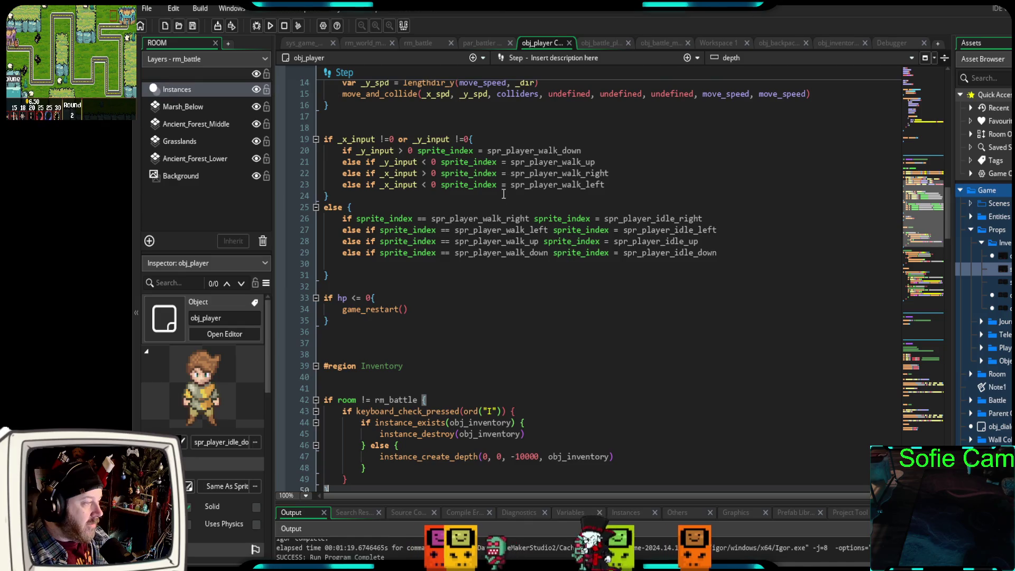
scroll(504, 194, down, 6)
mouse_move(339, 286)
mouse_down()
mouse_move(378, 230)
mouse_move(313, 198)
mouse_up()
drag(348, 275, 307, 204)
key(ctrl+c)
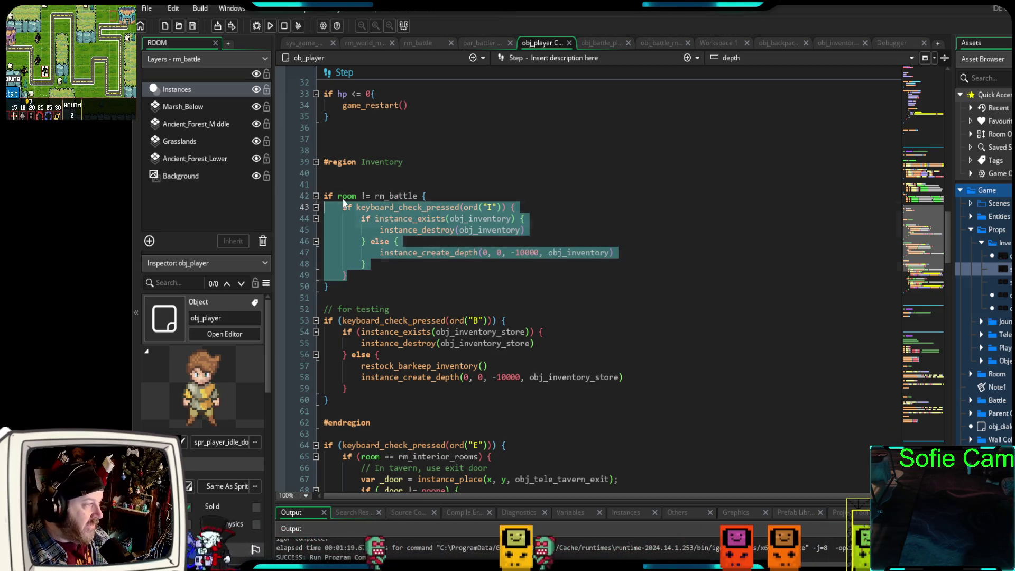
click(600, 43)
scroll(493, 218, down, 10)
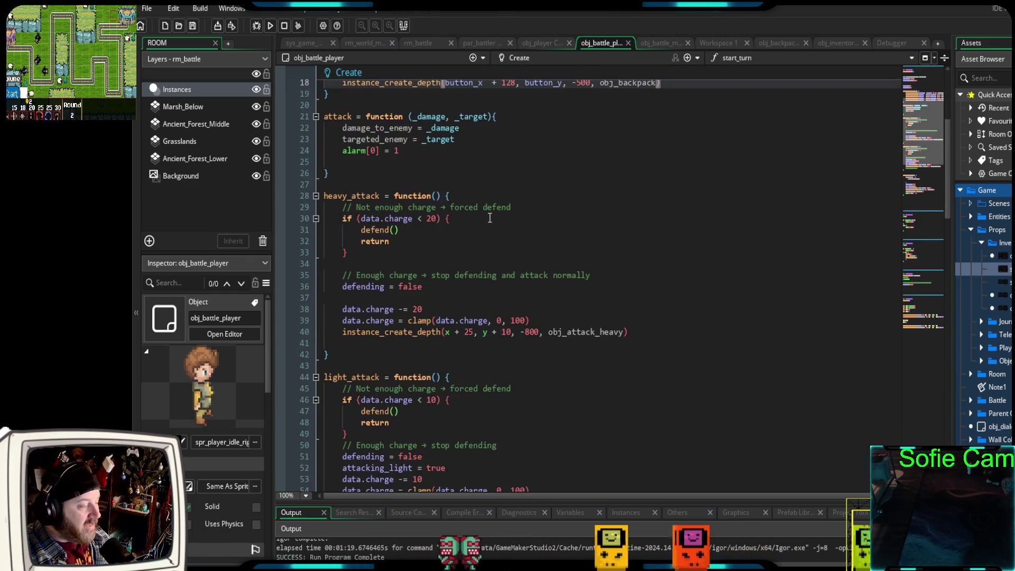
- Add a Step event holding the pasted, unindented I-key toggle block, then run in debug
scroll(478, 215, down, 12)
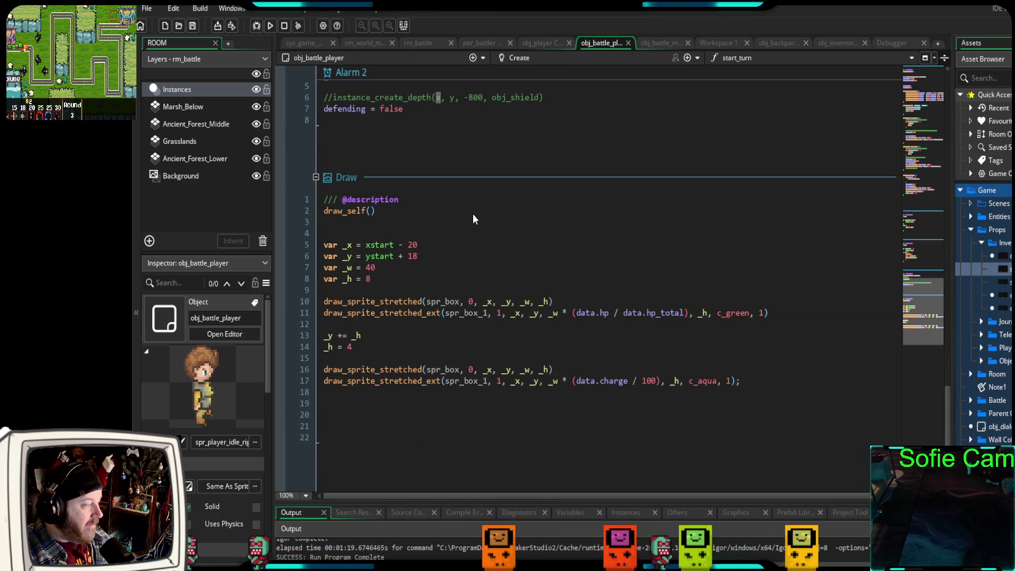
click(687, 58)
click(712, 115)
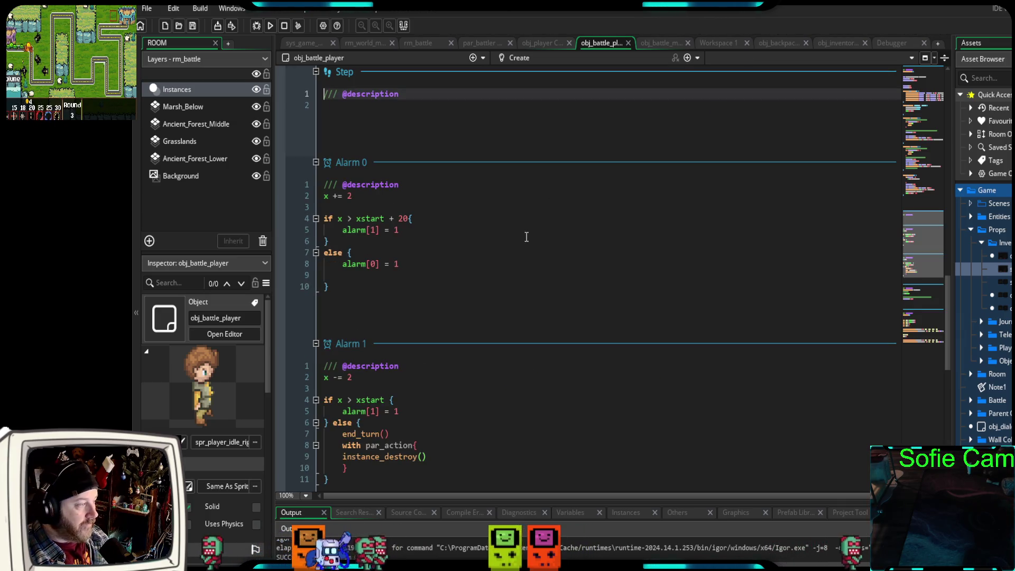
key(ctrl+v)
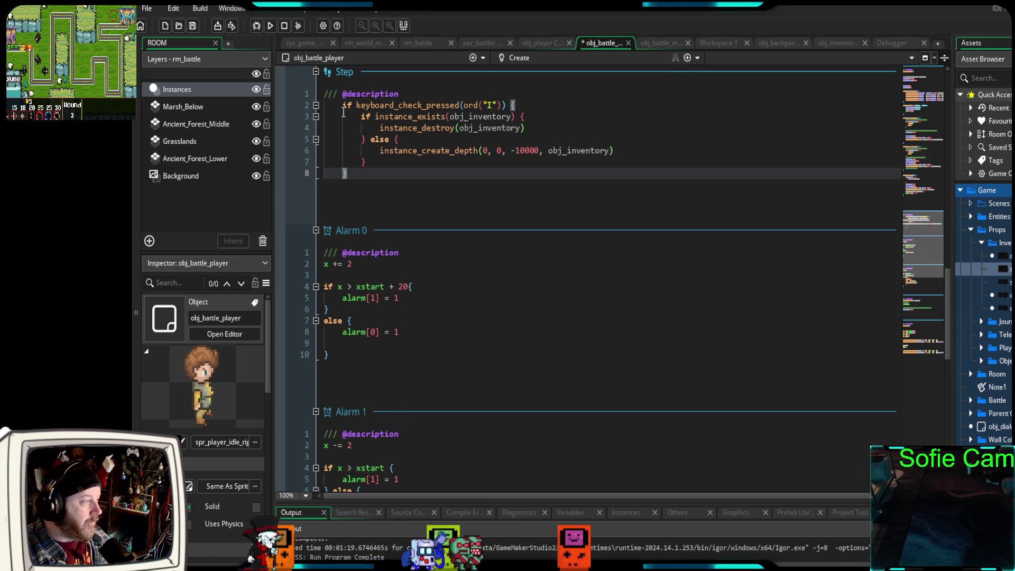
mouse_move(358, 178)
mouse_down()
mouse_move(341, 108)
mouse_move(306, 107)
mouse_up()
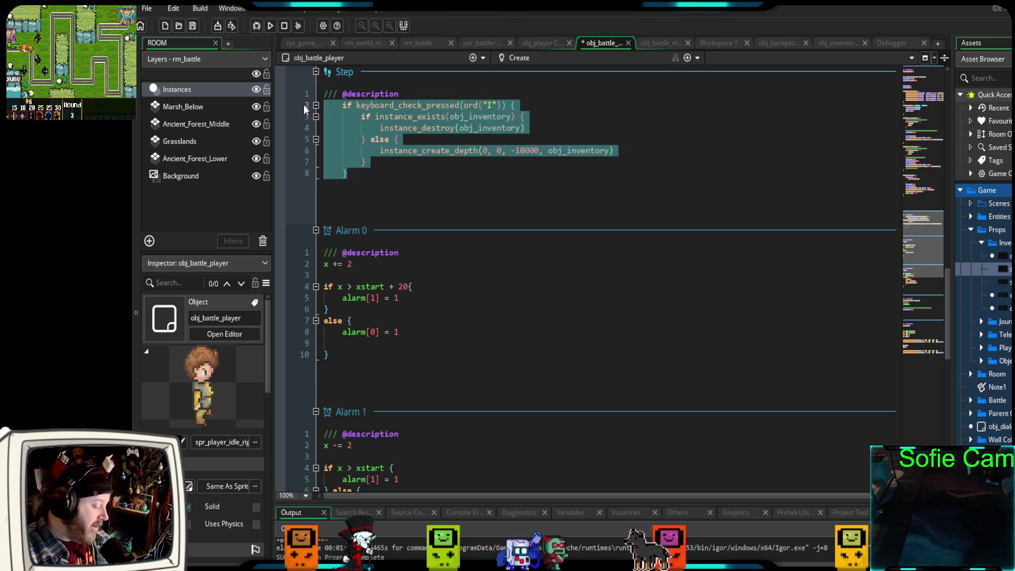
key(shift+Tab)
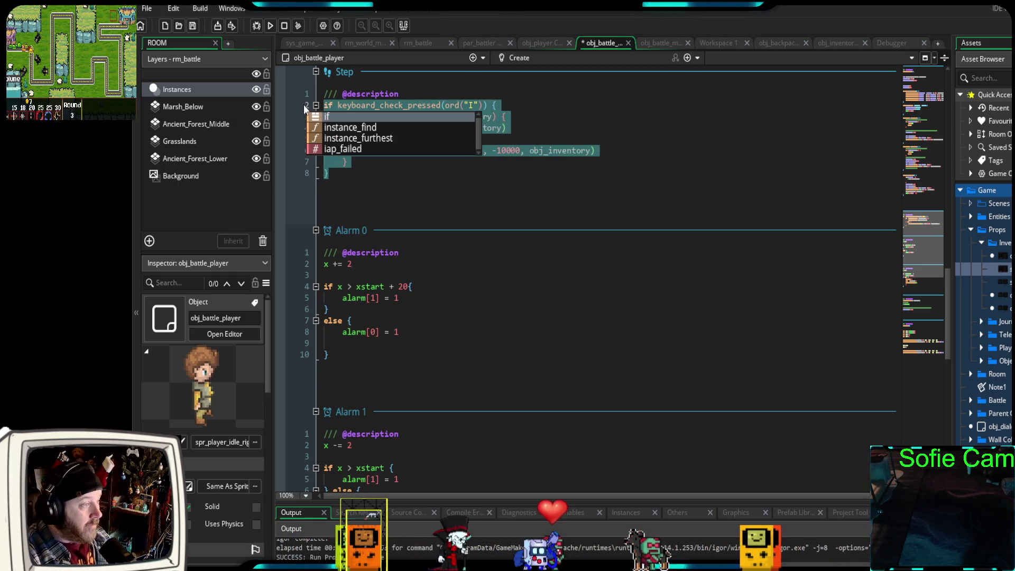
click(399, 172)
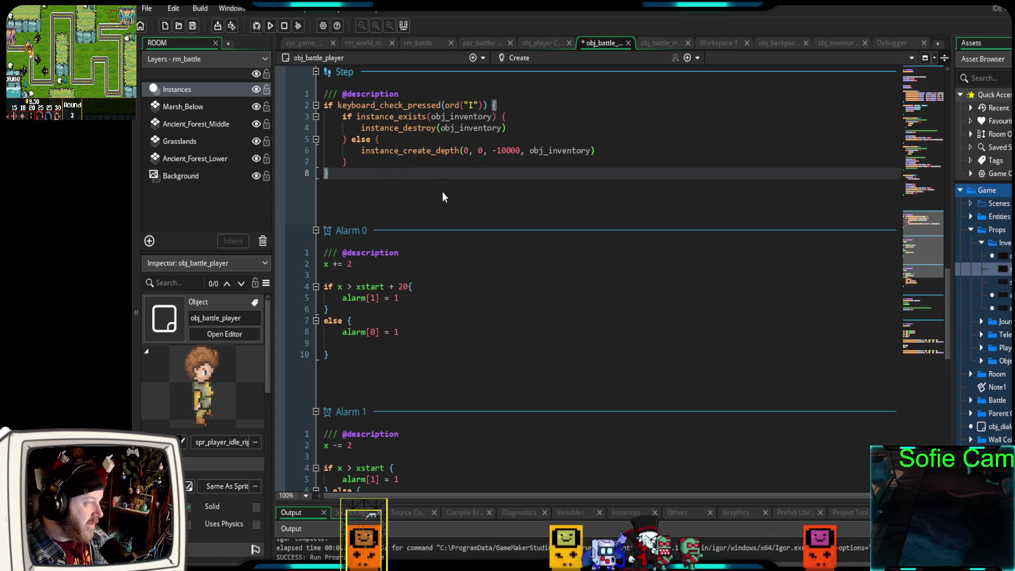
click(257, 26)
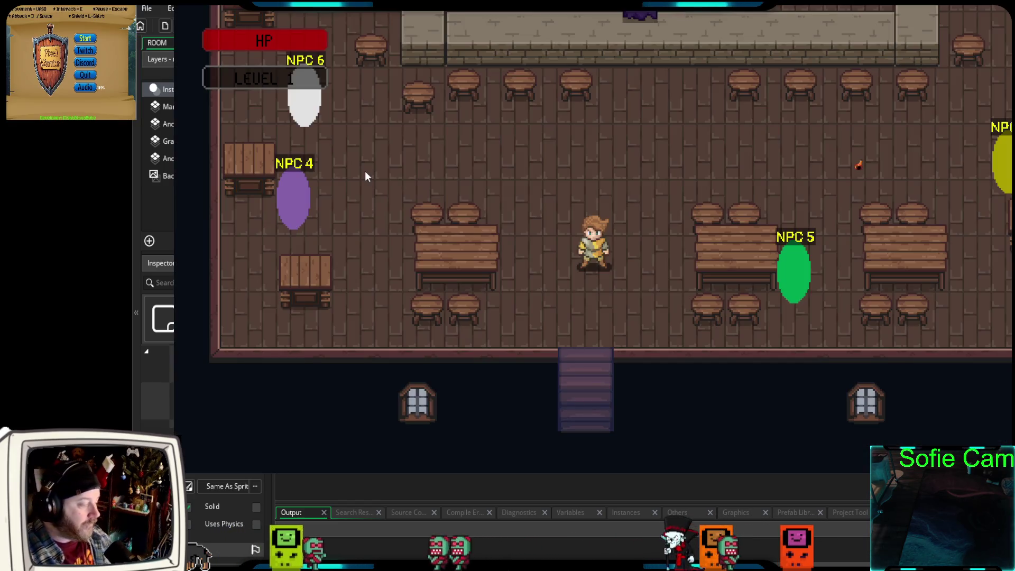
- Walk out of the tavern into a skeleton battle and try the I key
key(s)
key(e)
key(s)
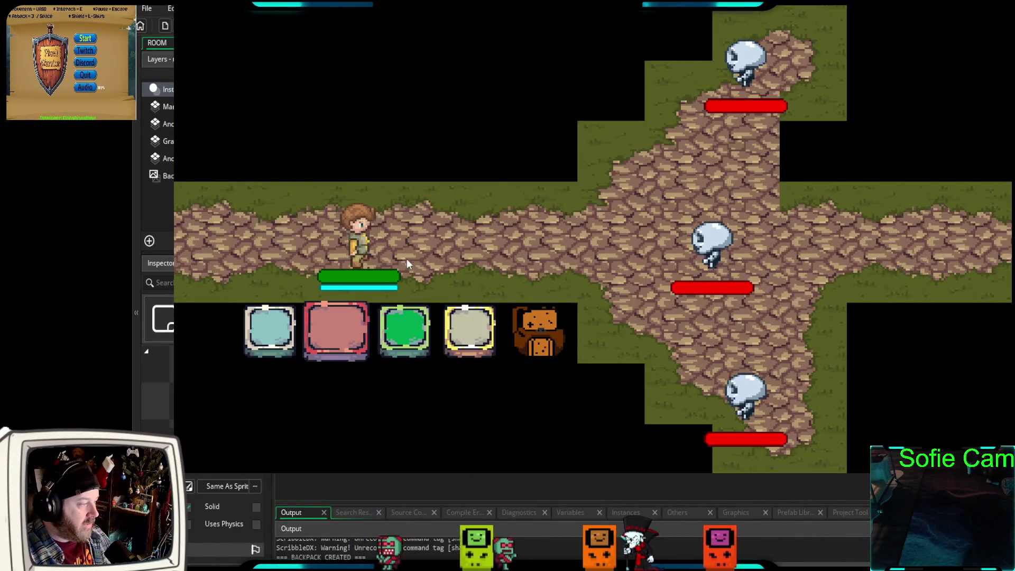
key(i)
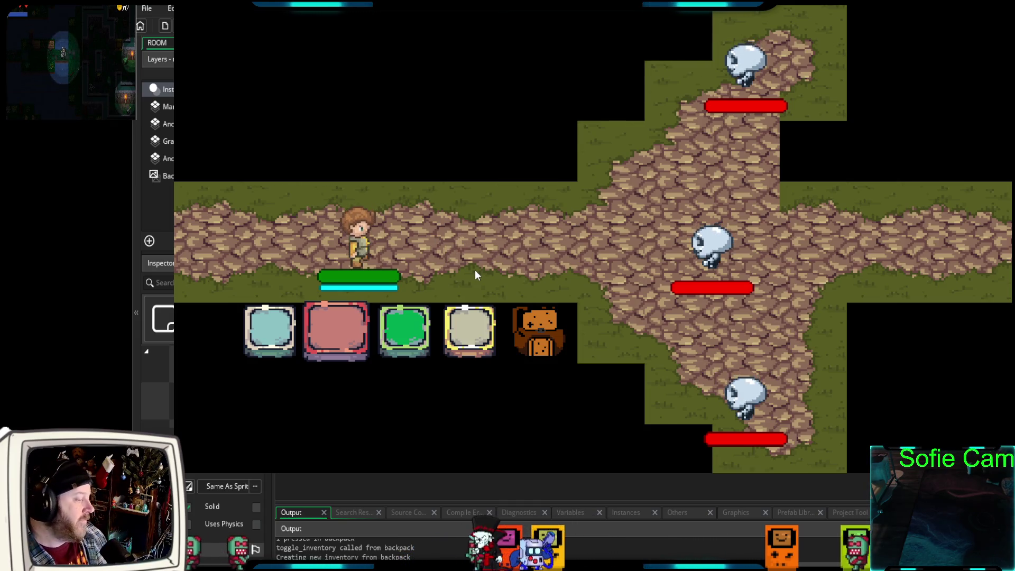
- Open and close the inventory several times via the backpack, confirming only one window appears
click(536, 328)
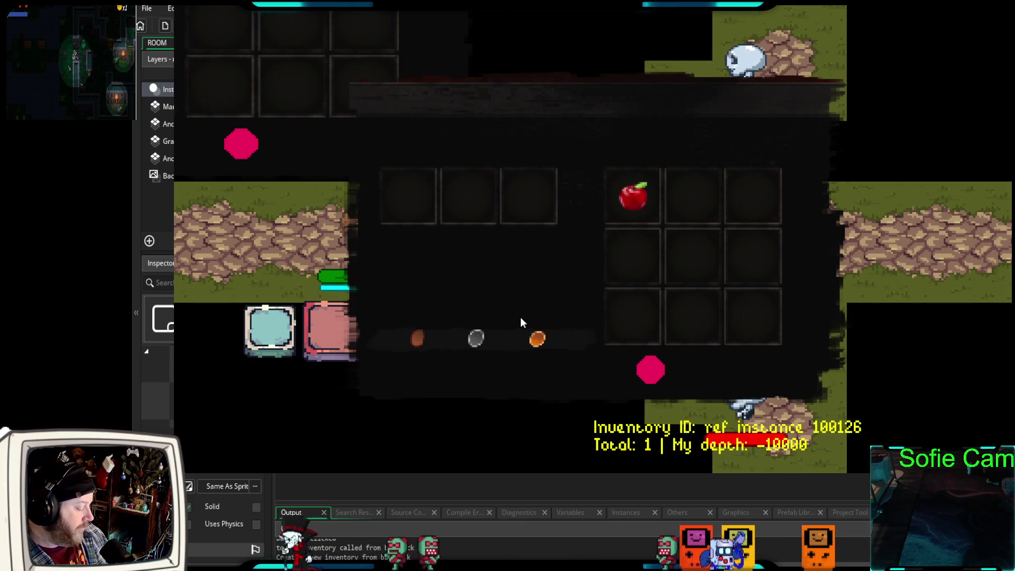
click(524, 307)
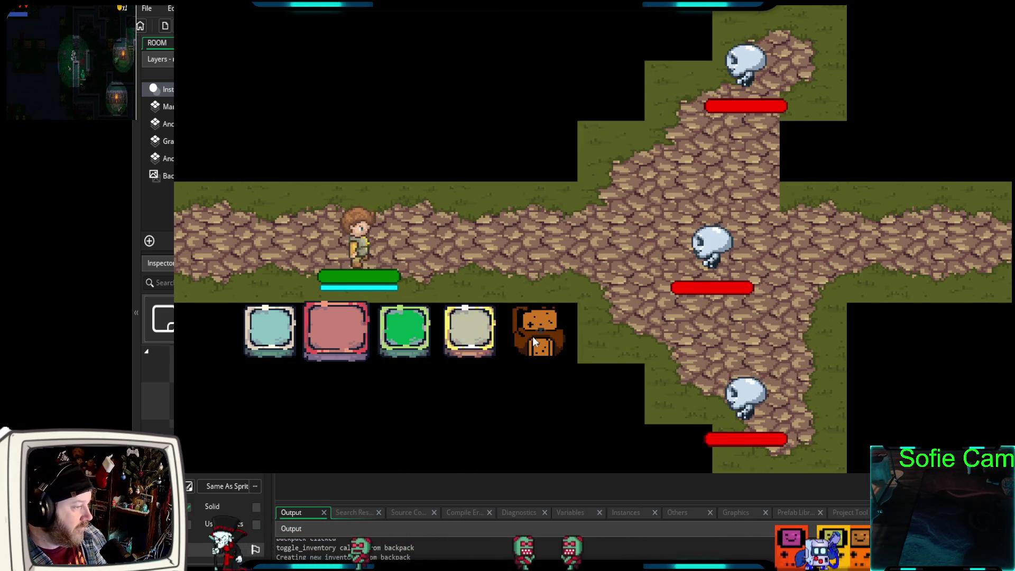
click(532, 336)
click(532, 336)
click(532, 337)
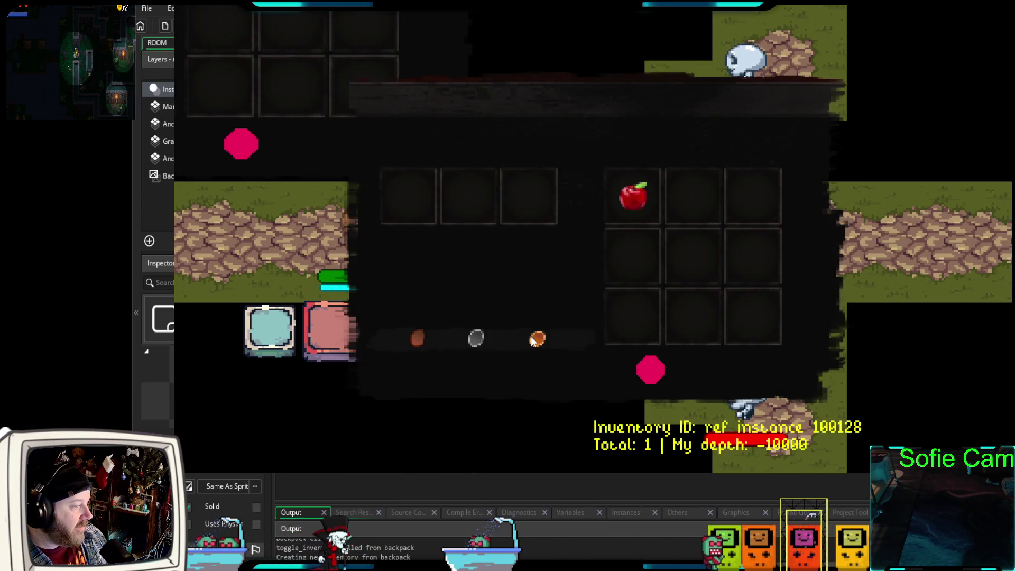
click(533, 339)
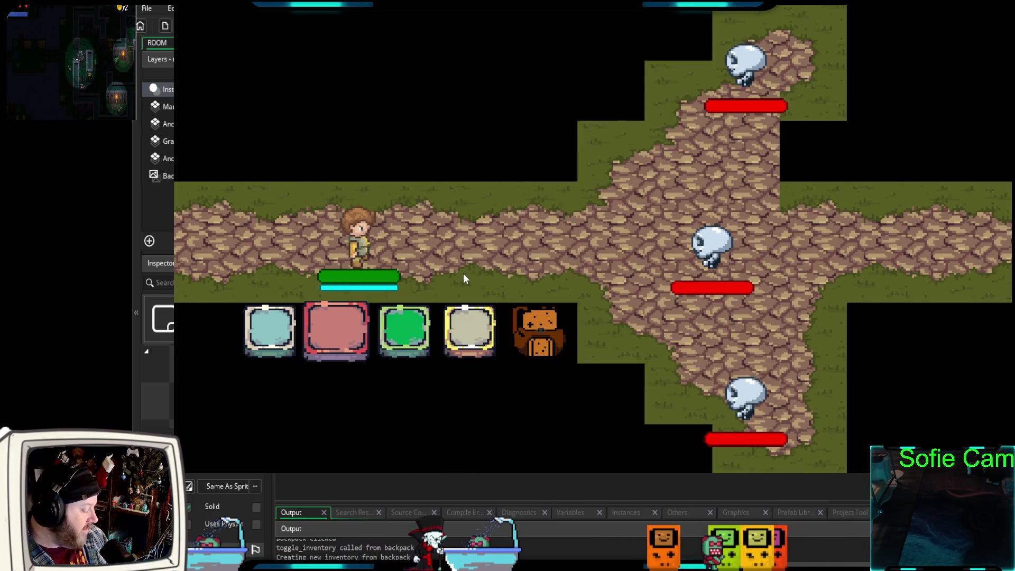
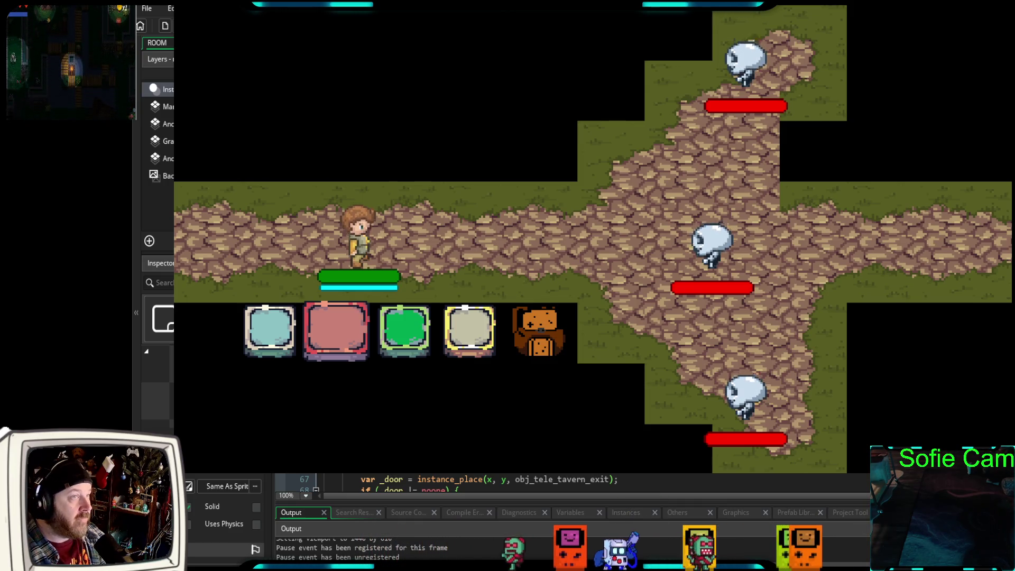
- Restart the debug run and walk out of the tavern into a skeleton battle
key(alt+F4)
key(F6)
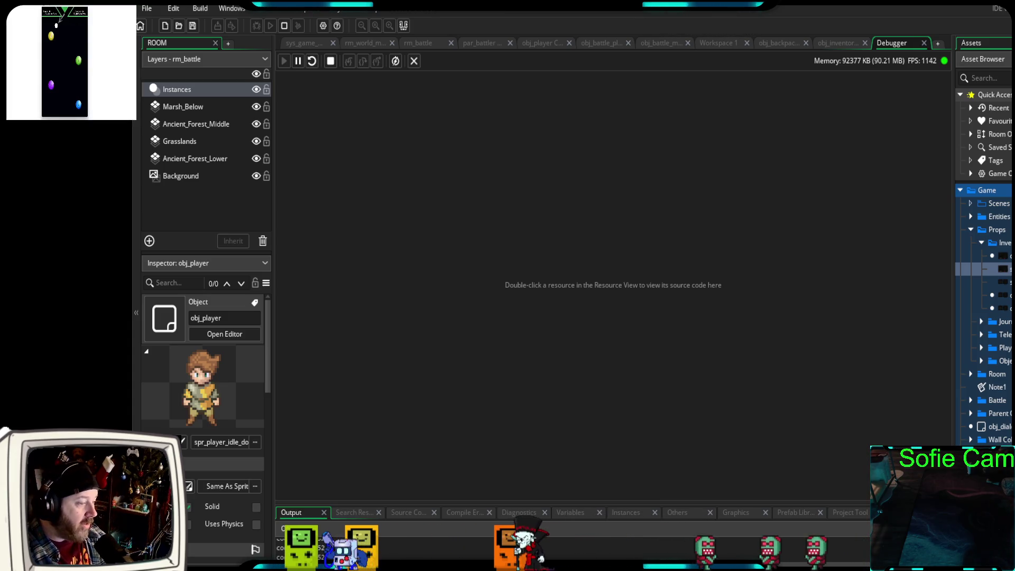
key(Down)
key(e)
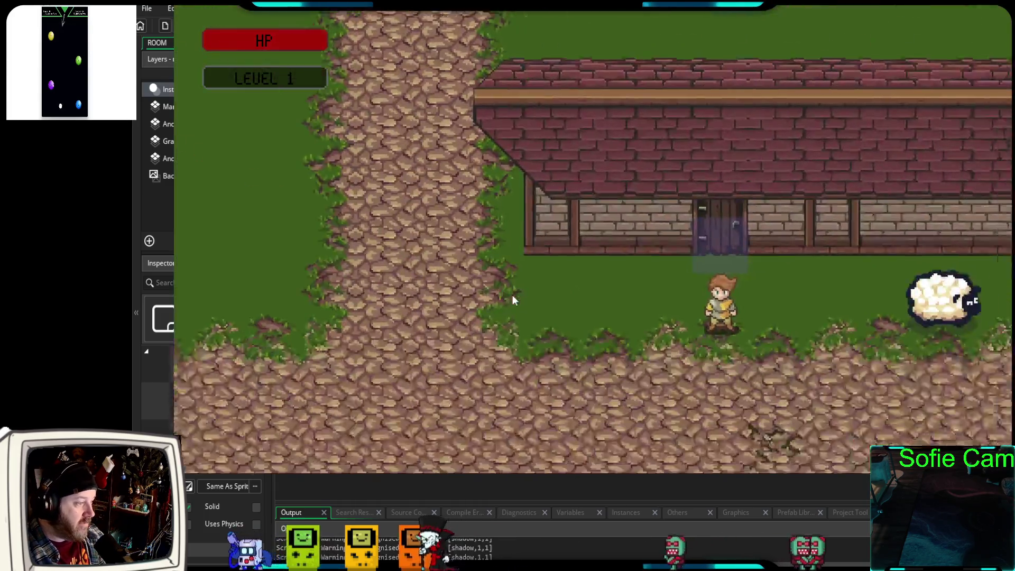
key(Down)
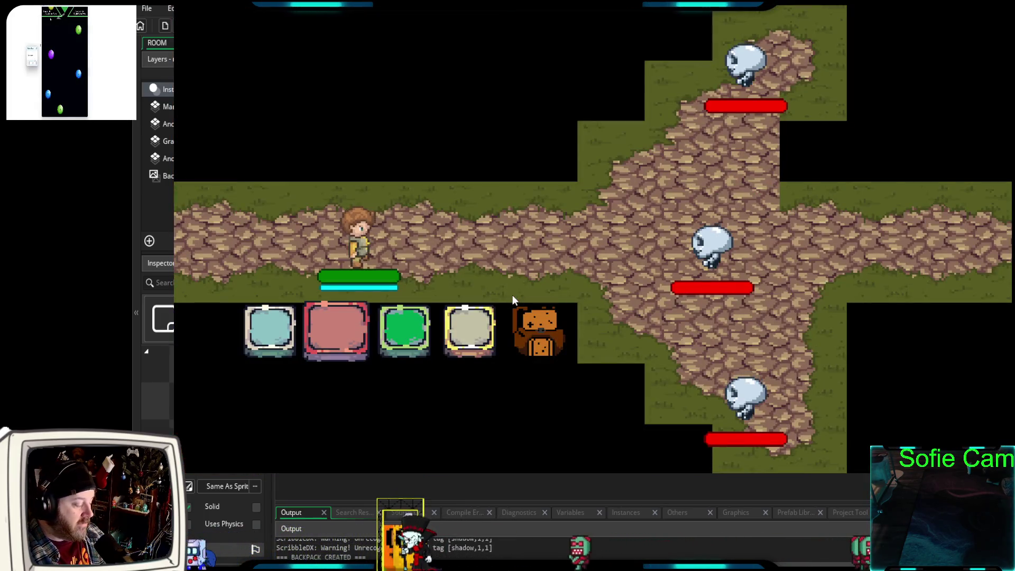
- Open the inventory from the backpack, showing the apple, then quit the game
click(513, 297)
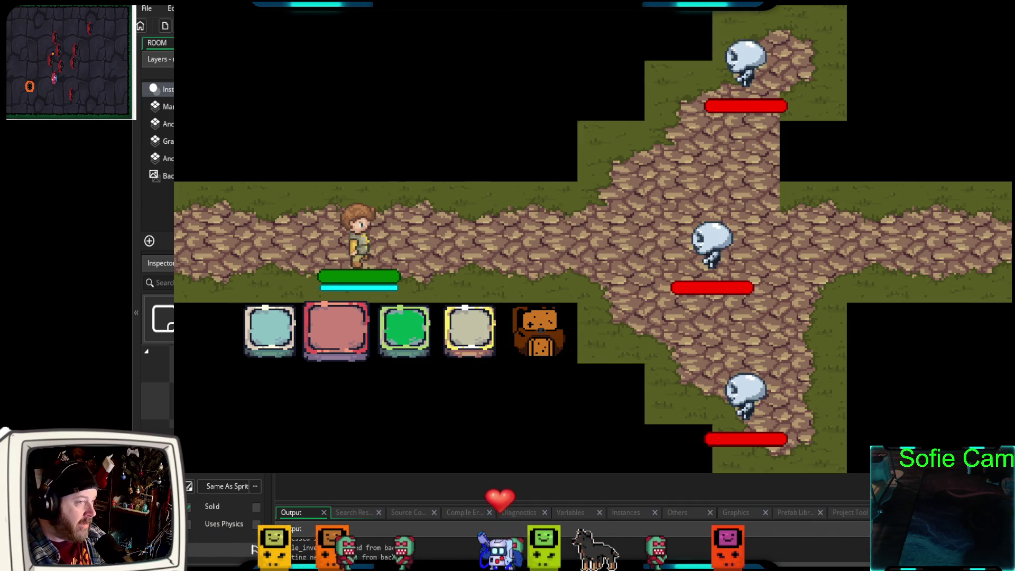
click(554, 326)
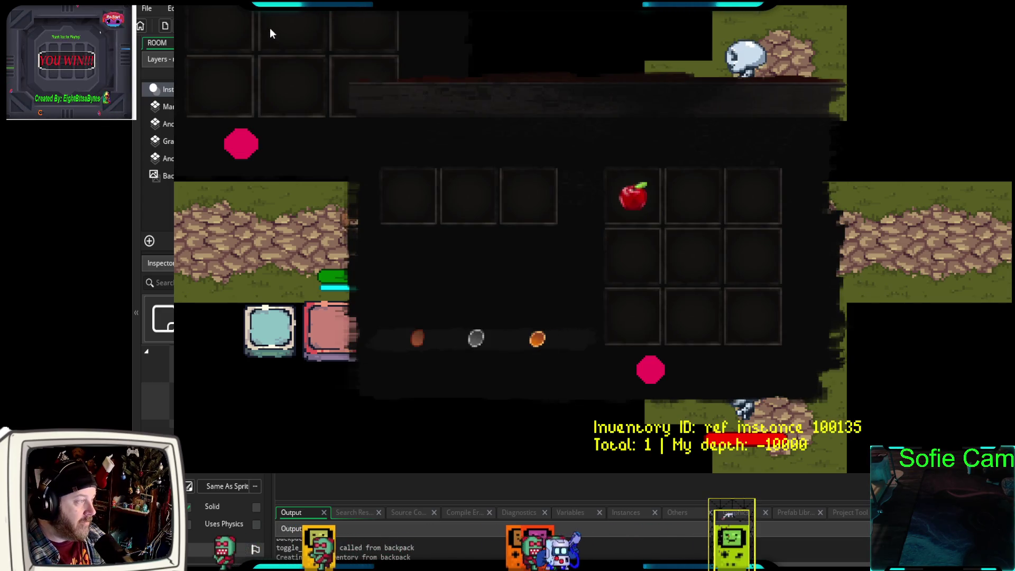
click(561, 339)
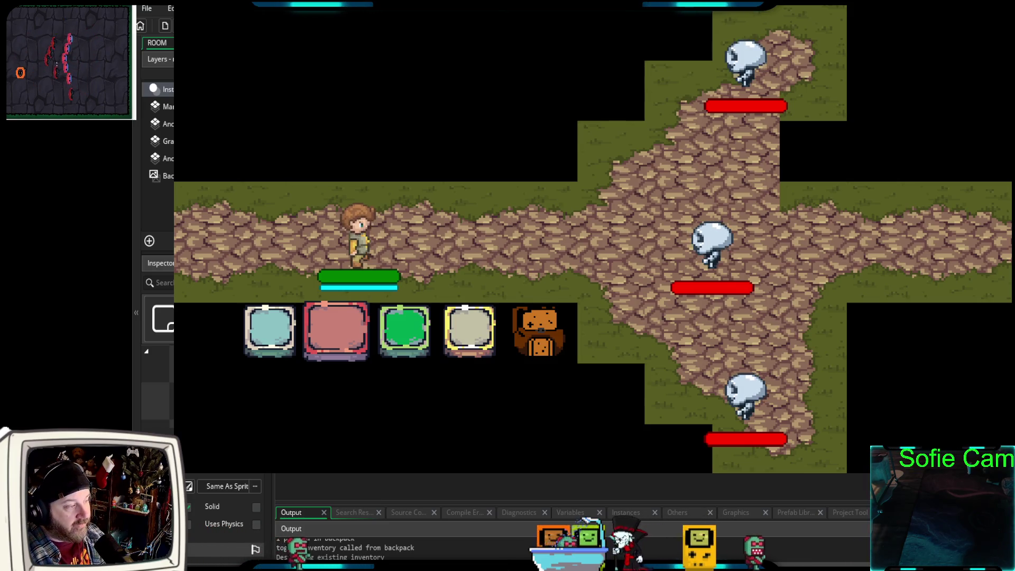
key(Escape)
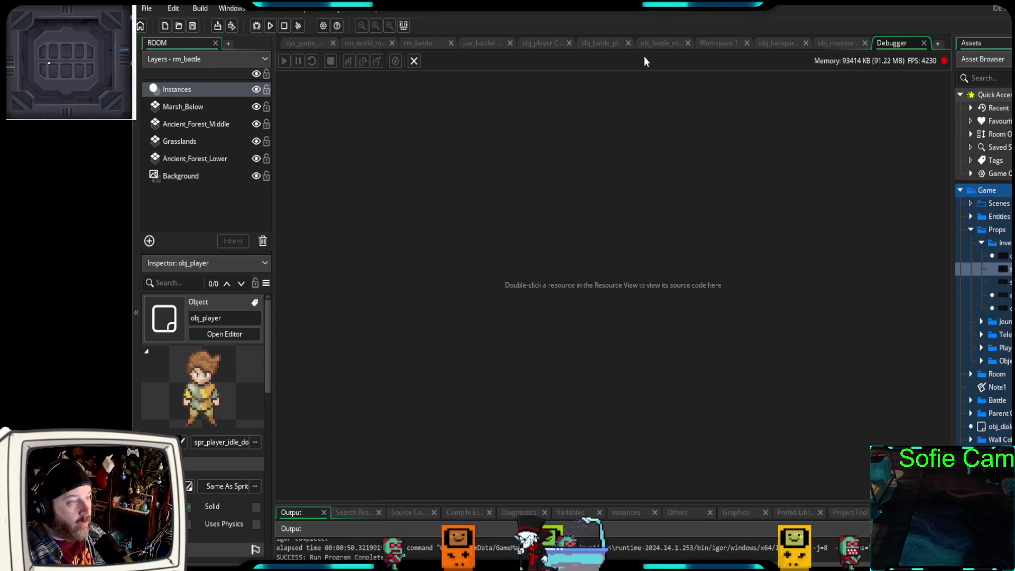
- Comment out the inventory toggle lines 2–8 in obj_battle_player's Step event
click(606, 43)
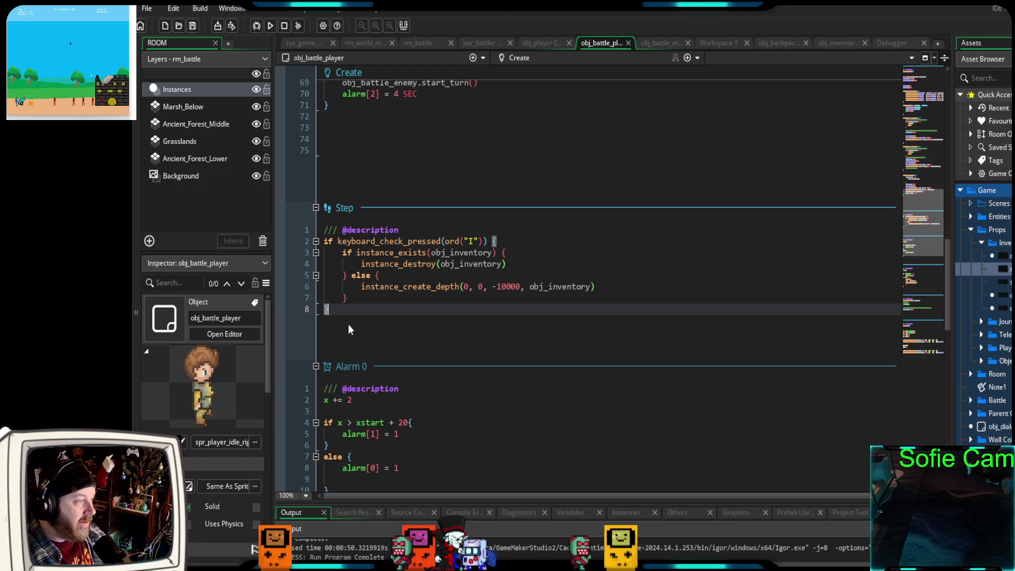
mouse_move(341, 324)
mouse_down()
mouse_move(341, 253)
mouse_move(315, 241)
mouse_up()
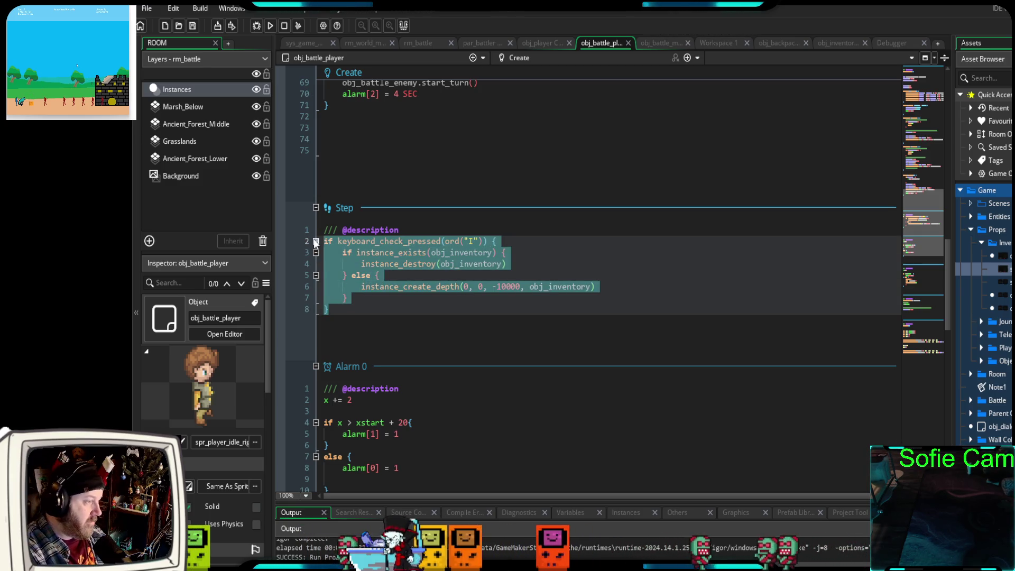
key(ctrl+k)
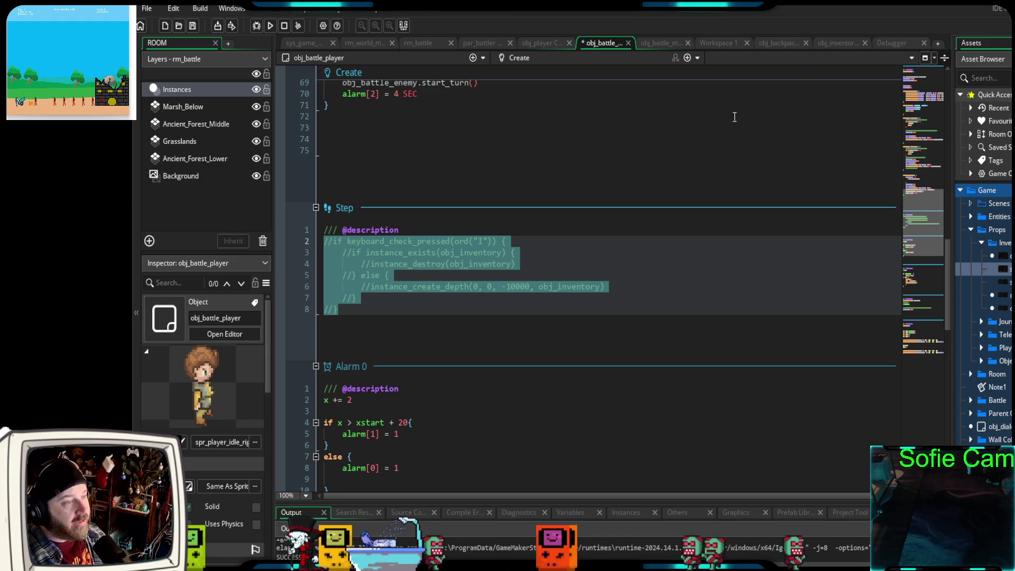
- Review obj_backpack's code and start a new debug run
click(782, 43)
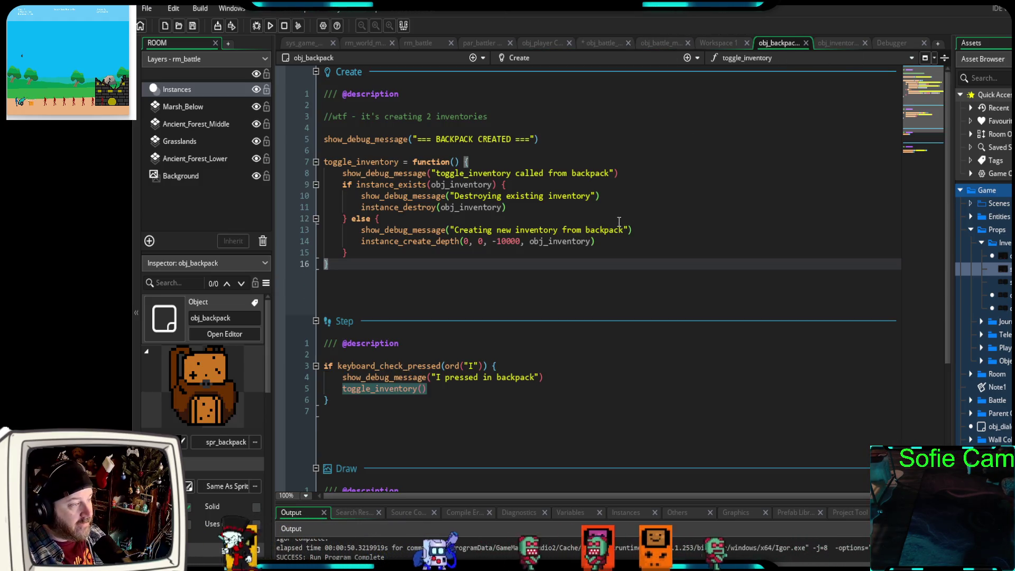
scroll(615, 221, down, 5)
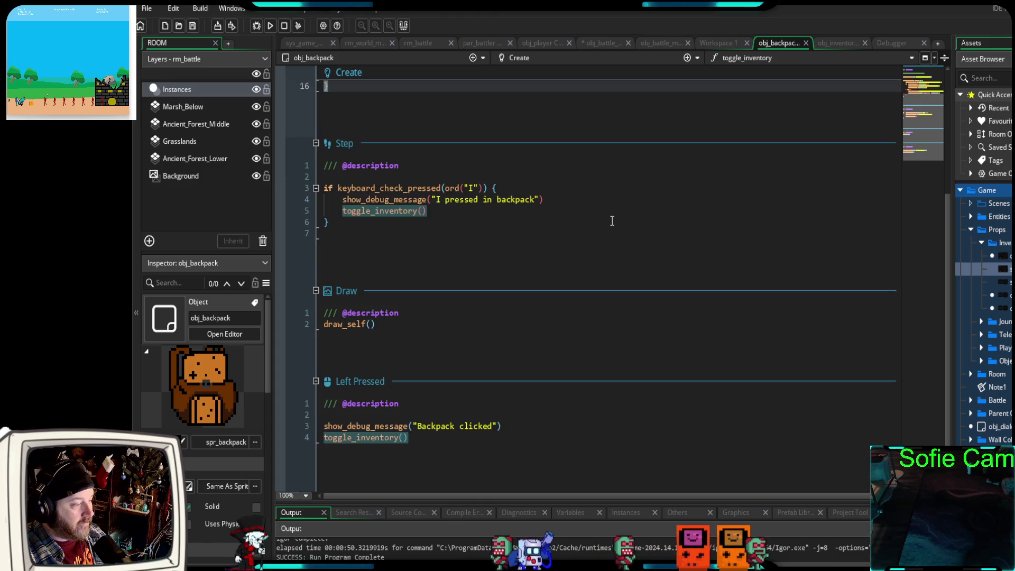
scroll(611, 224, up, 4)
scroll(611, 224, up, 1)
scroll(605, 230, down, 3)
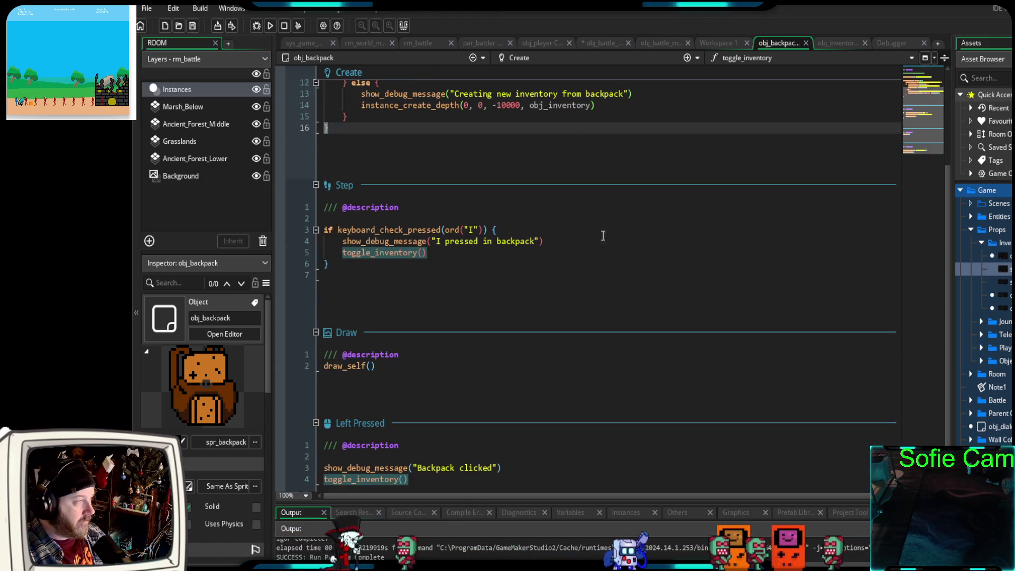
click(257, 27)
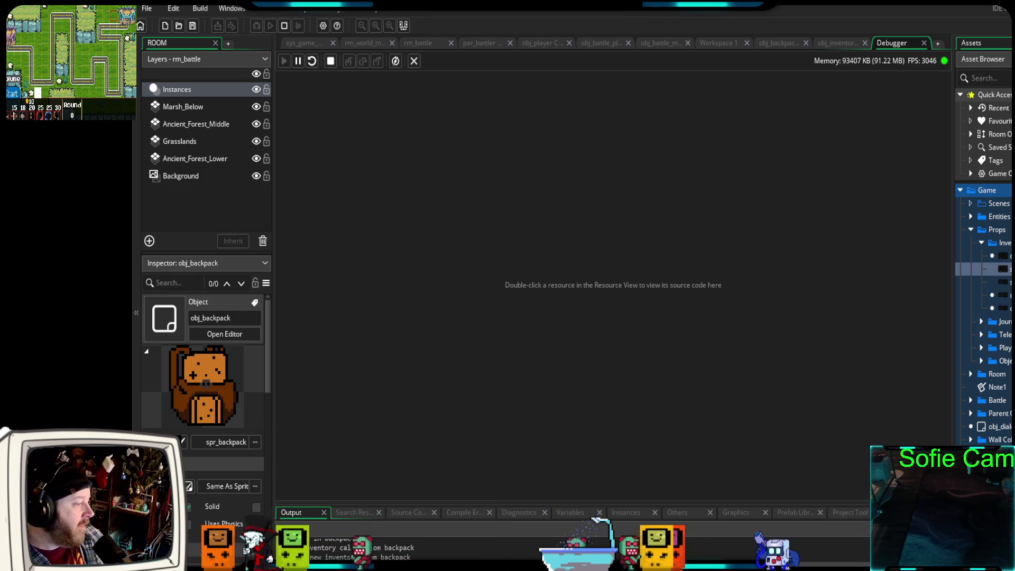
- Toggle the battle inventory repeatedly via the backpack and I key, then quit the game
click(591, 321)
click(592, 321)
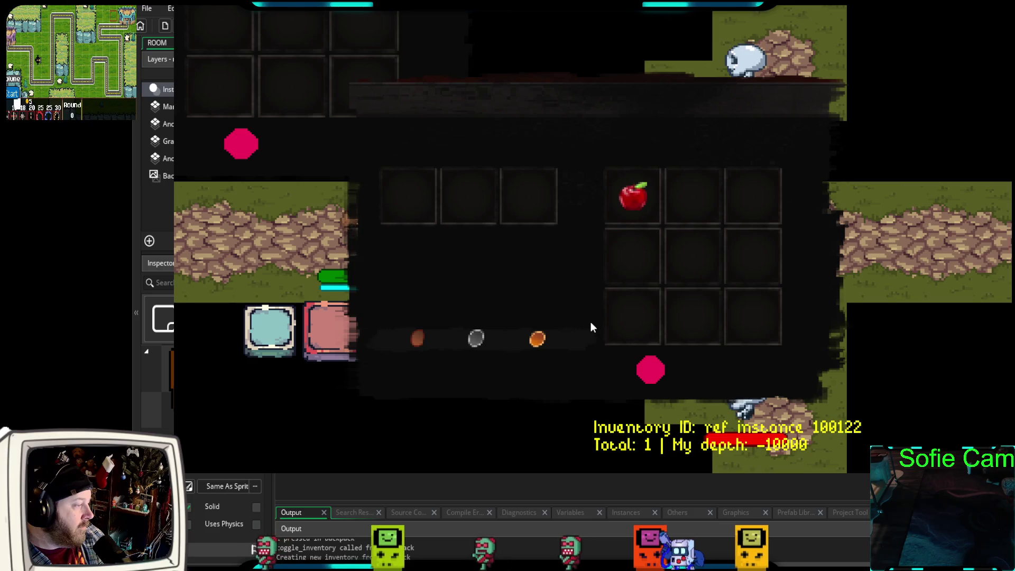
key(i)
key(i)
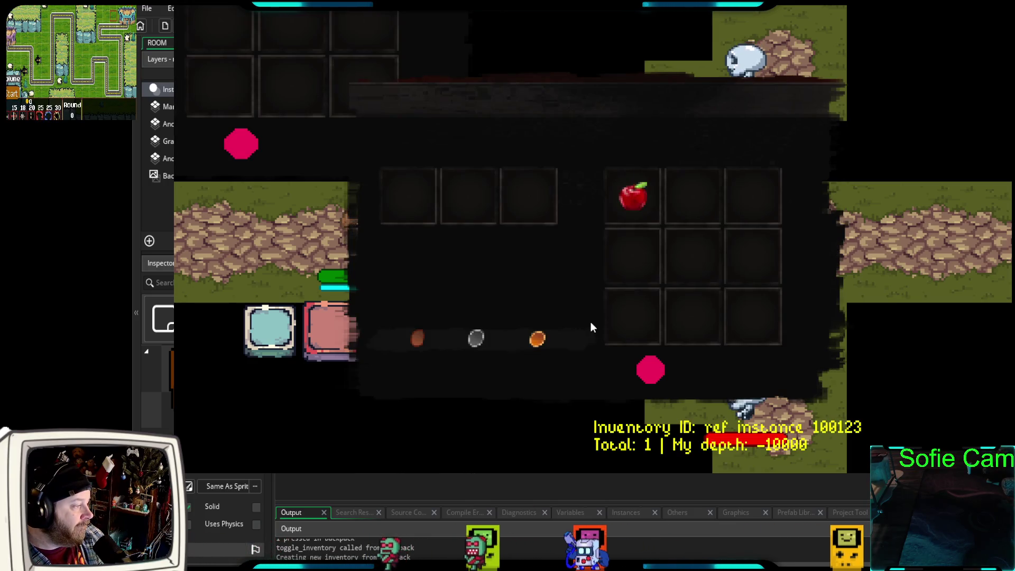
key(i)
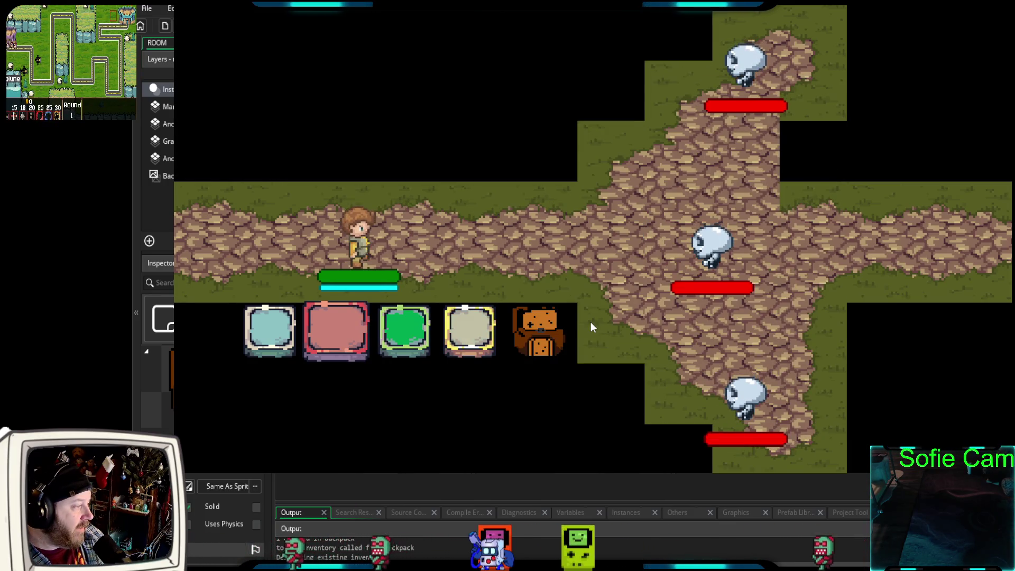
key(i)
key(i)
click(532, 326)
key(i)
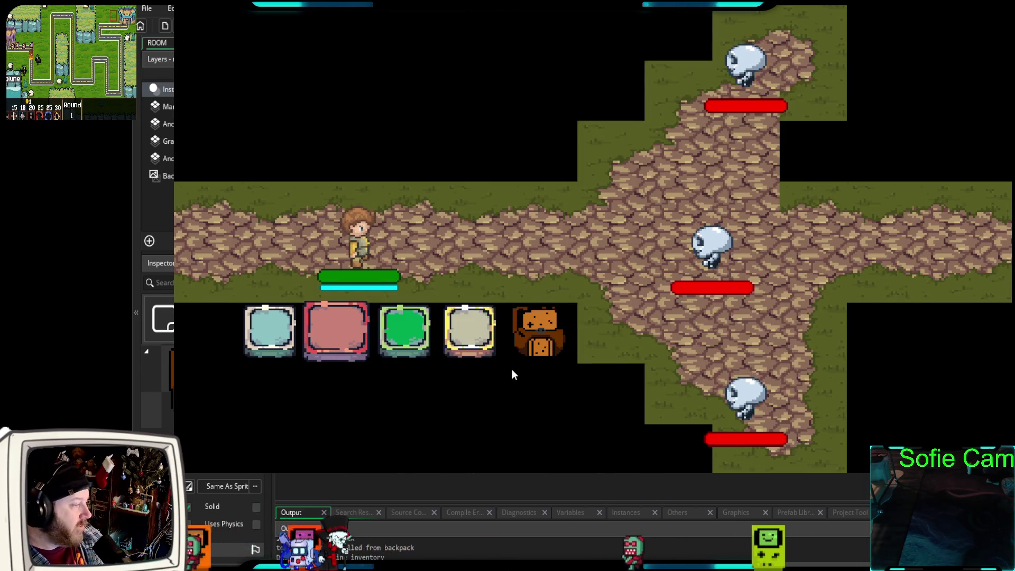
key(Escape)
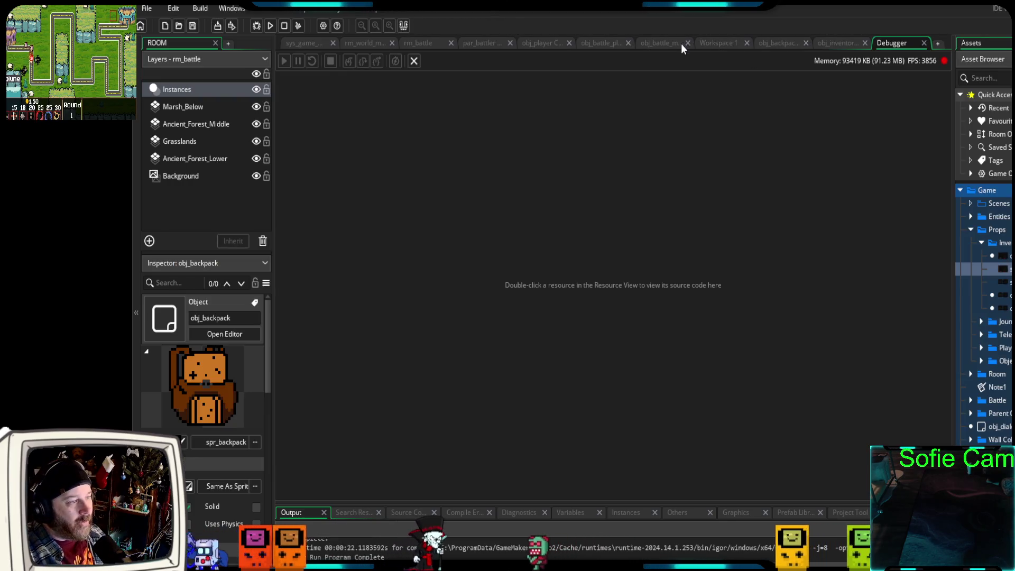
- Browse obj_battle_manager_2's Create turn-order logic, empty Step event and Alarm events
click(661, 45)
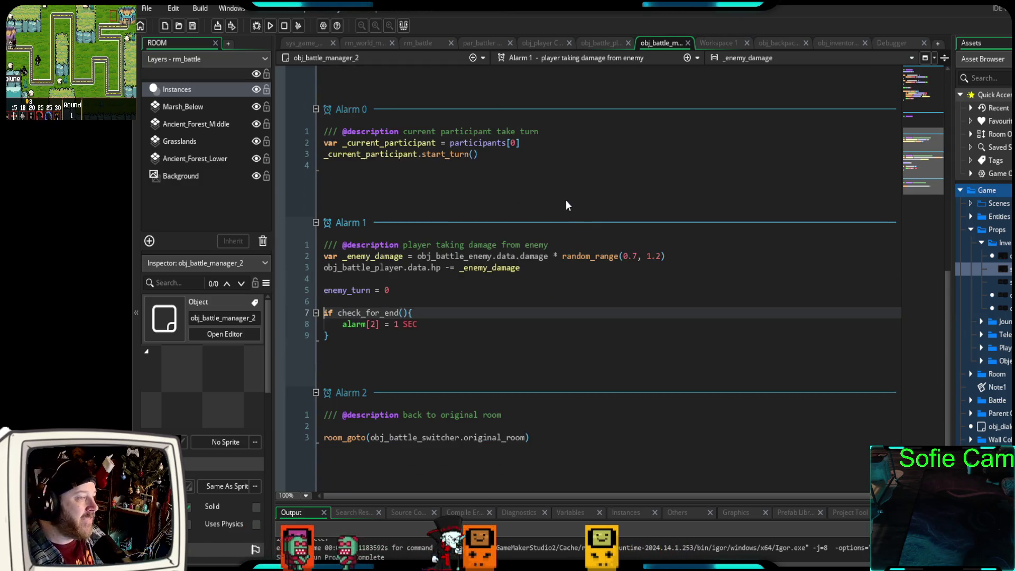
scroll(539, 209, up, 10)
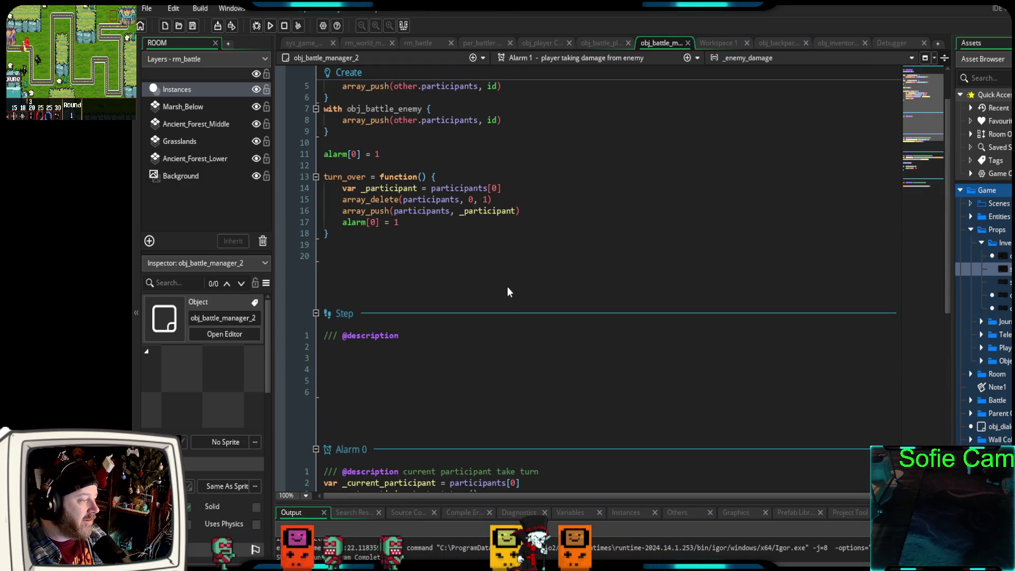
scroll(503, 294, up, 2)
scroll(499, 291, down, 4)
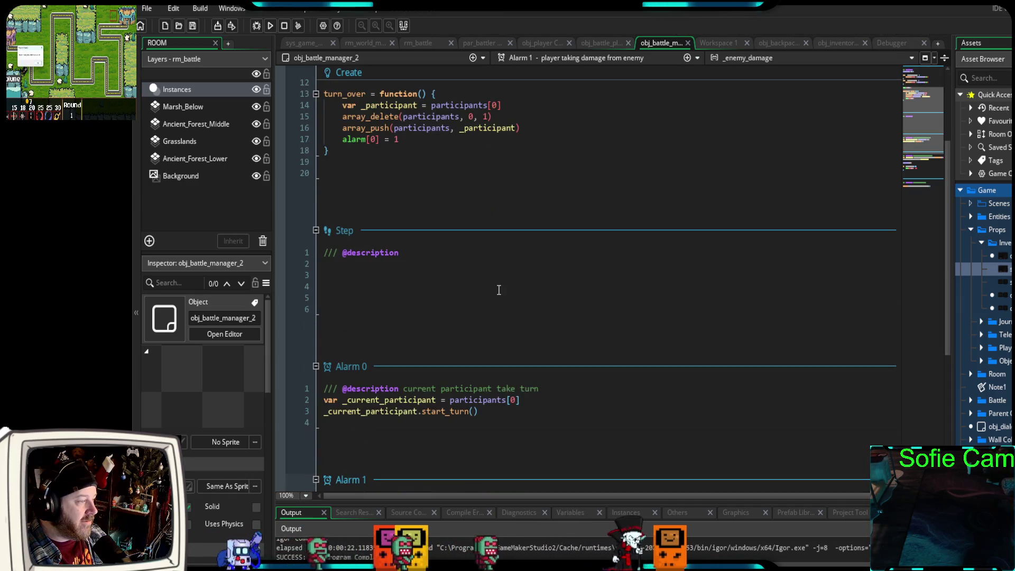
click(437, 295)
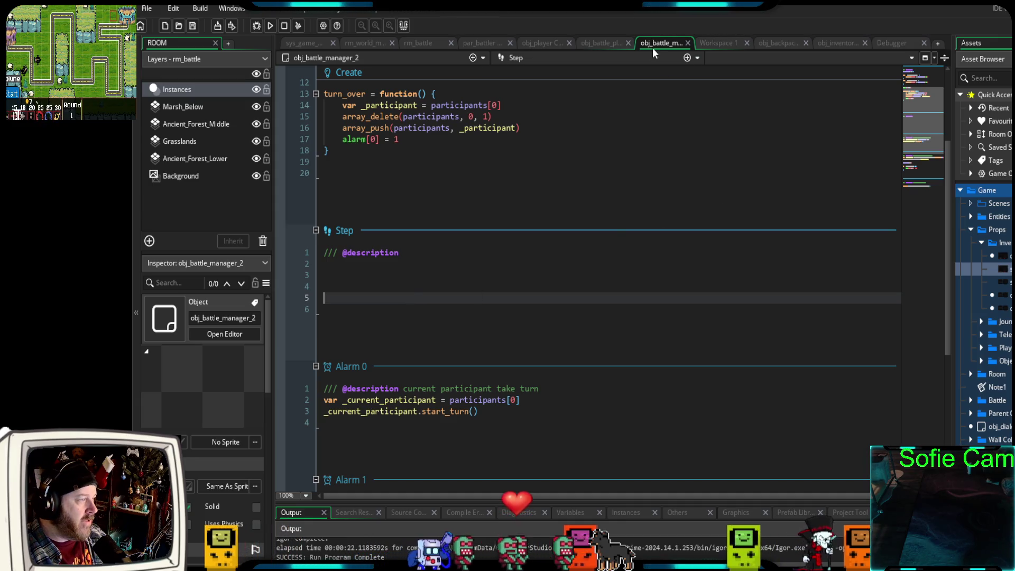
scroll(645, 148, up, 3)
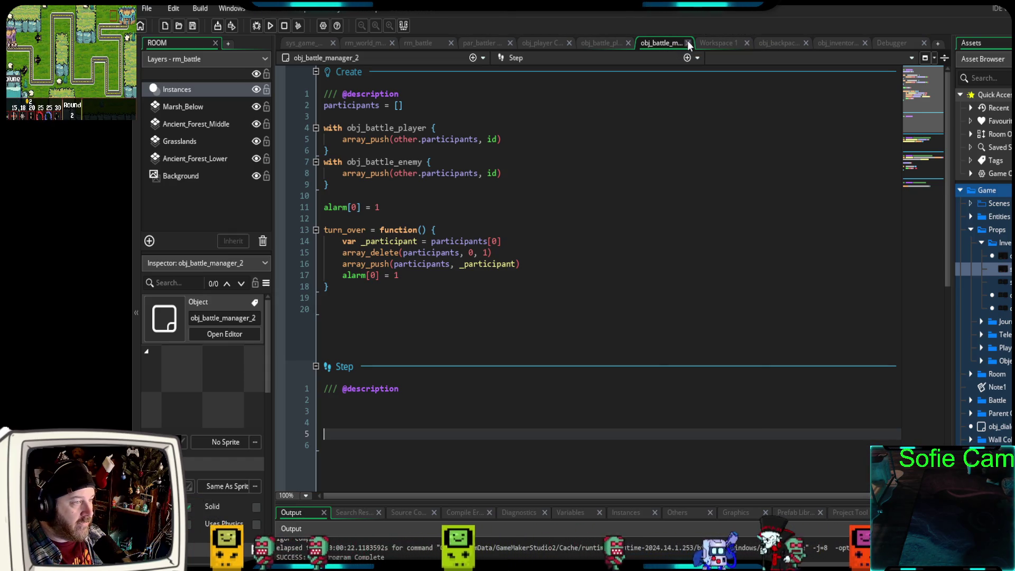
- Uncomment the inventory toggle code in obj_battle_player's Step event
click(605, 44)
click(391, 298)
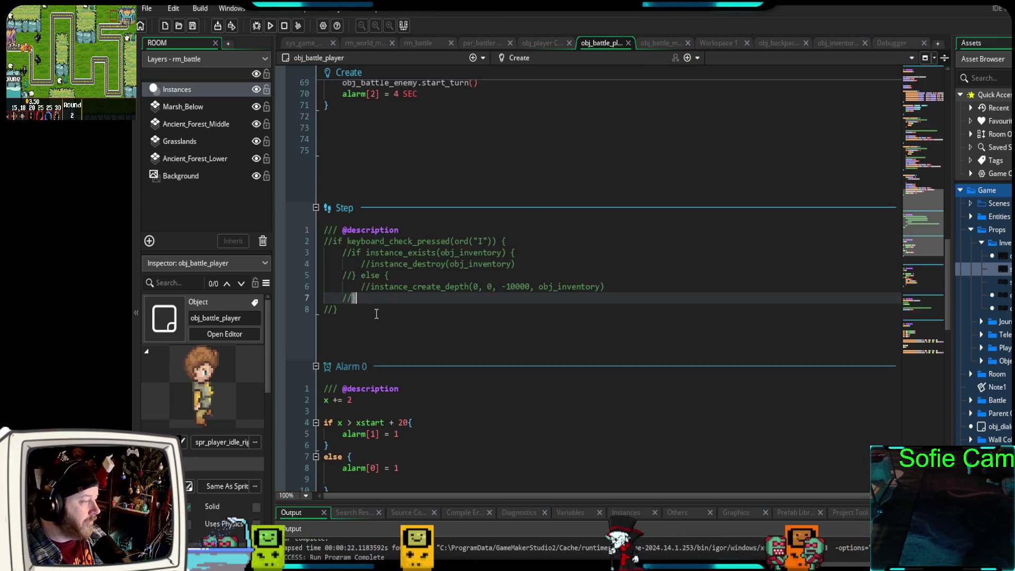
drag(356, 323, 316, 249)
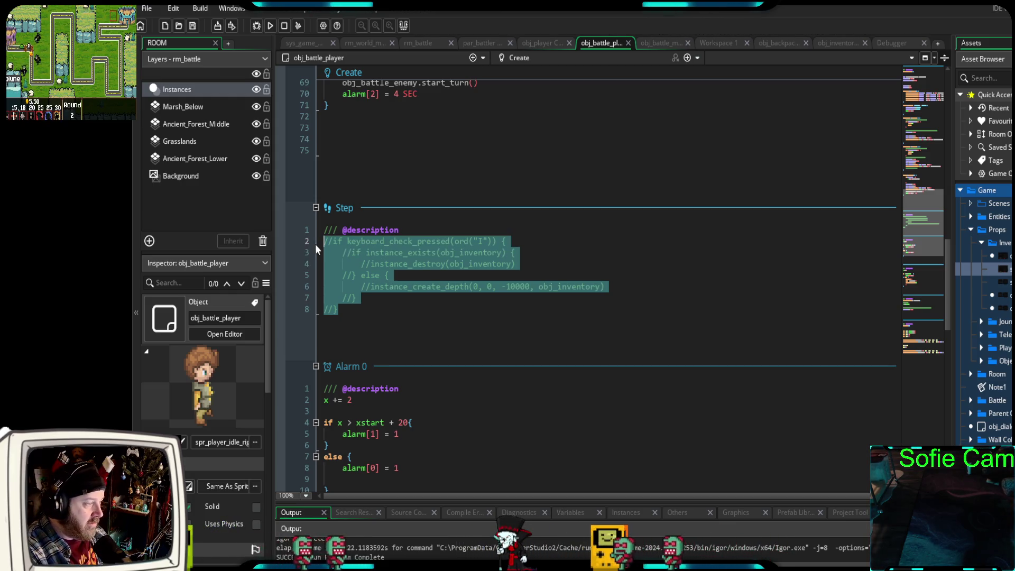
key(ctrl+shift+k)
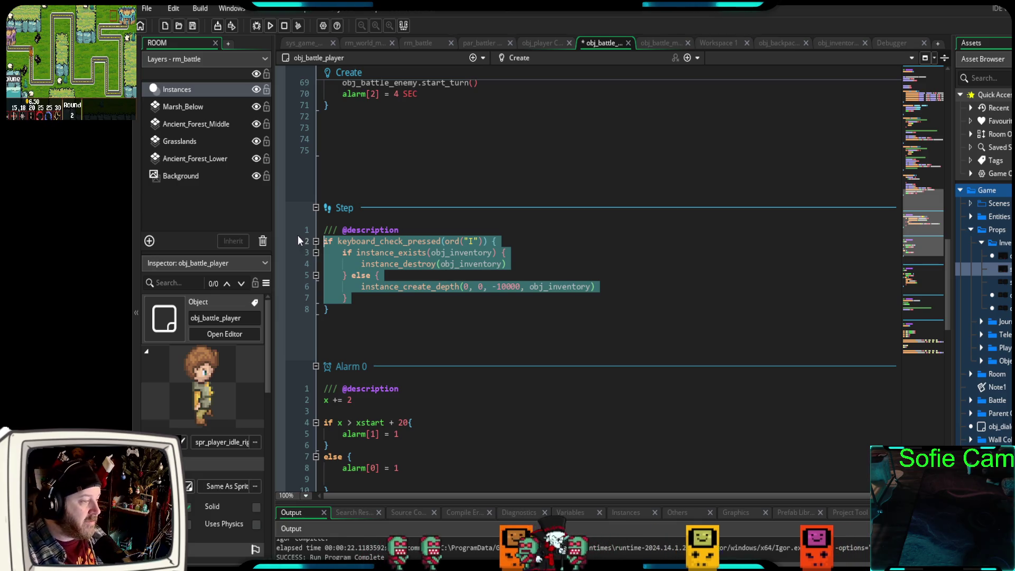
- Comment out obj_backpack's I-key inventory check in its Step event and launch a debug run
click(776, 47)
mouse_move(328, 276)
mouse_down()
mouse_move(331, 242)
mouse_move(317, 231)
mouse_up()
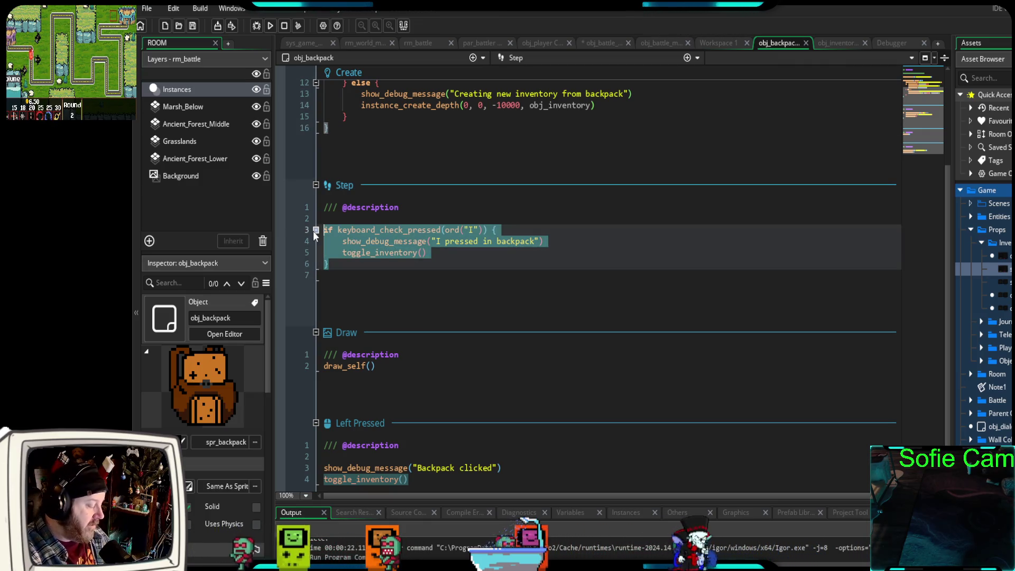
key(ctrl+k)
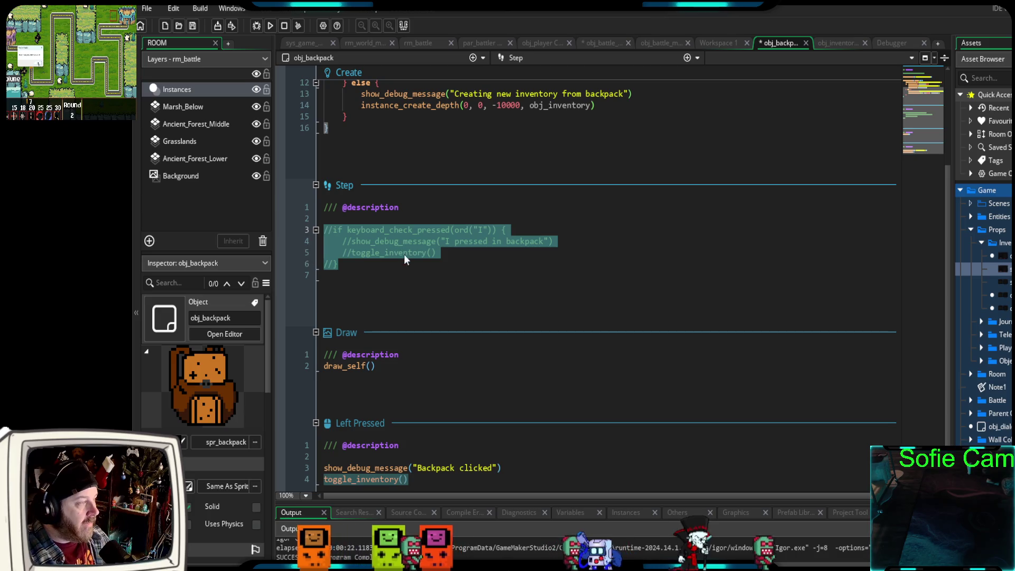
click(255, 26)
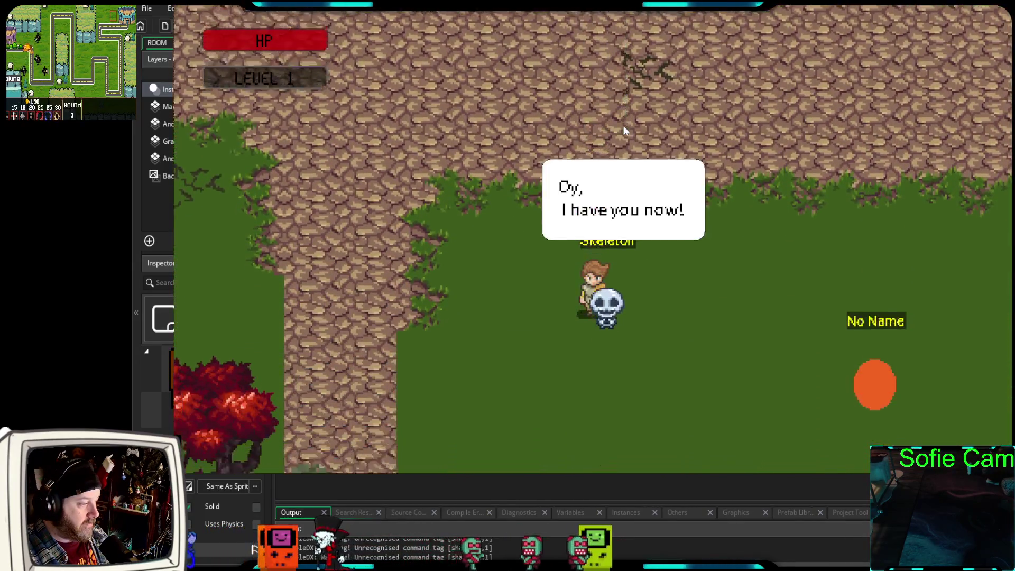
- Toggle the inventory with I five times, confirming debug text stays at Total: 1
key(i)
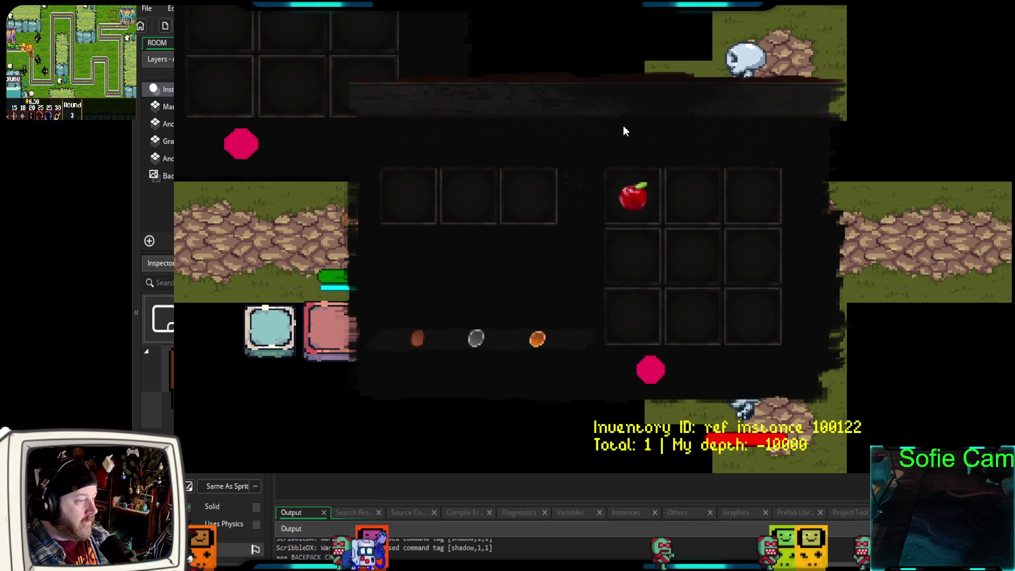
key(i)
key(i)
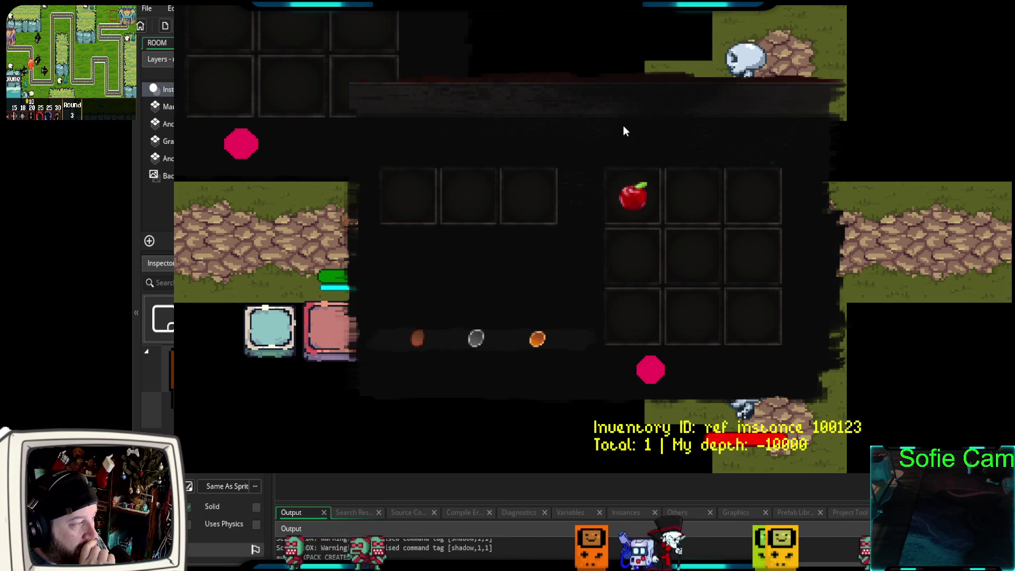
key(i)
key(i)
key(i)
key(i)
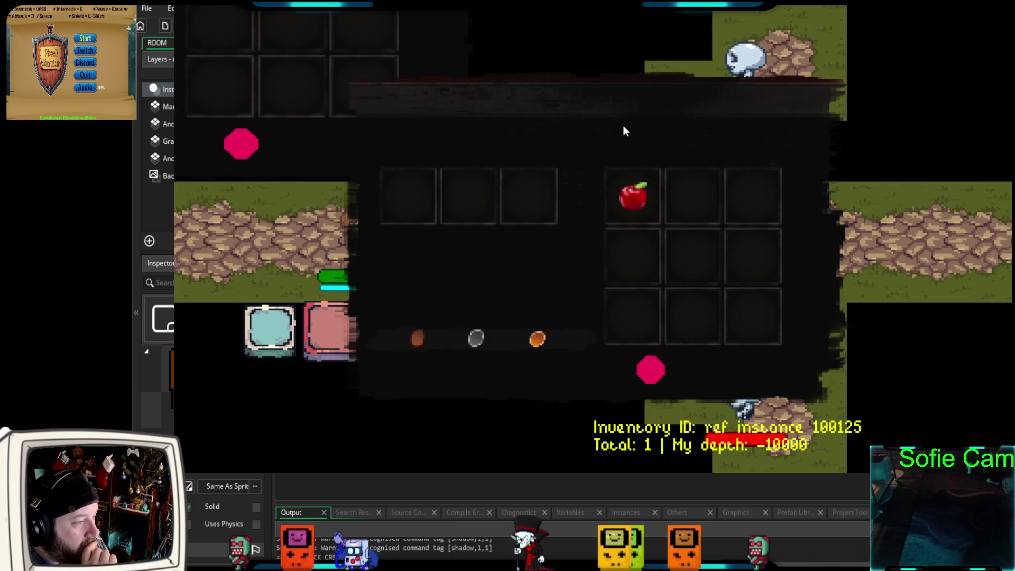
key(i)
key(i)
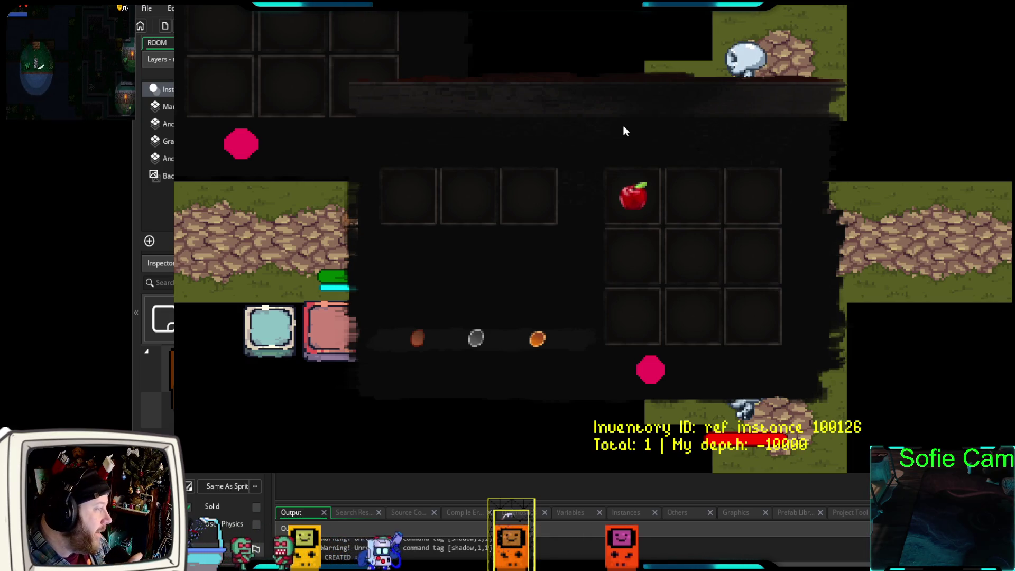
key(i)
key(i)
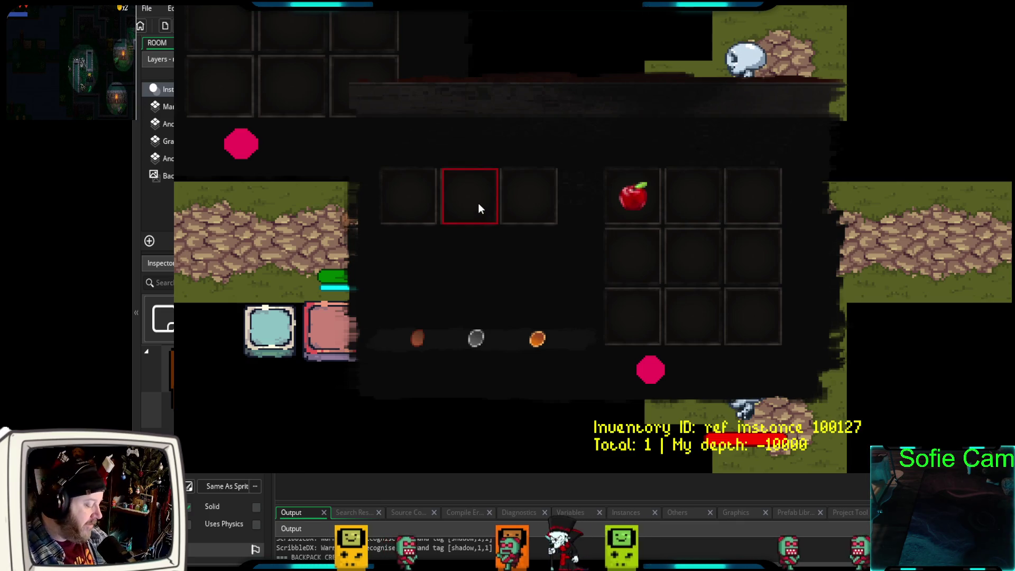
- Reopen and then close the inventory, revealing the three skeletons and action slots
key(i)
key(i)
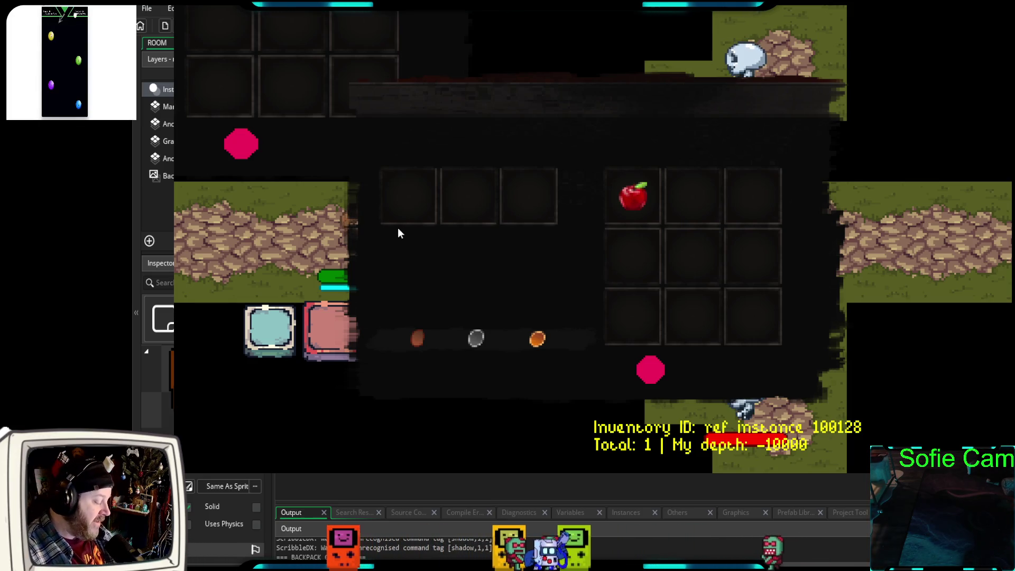
key(Escape)
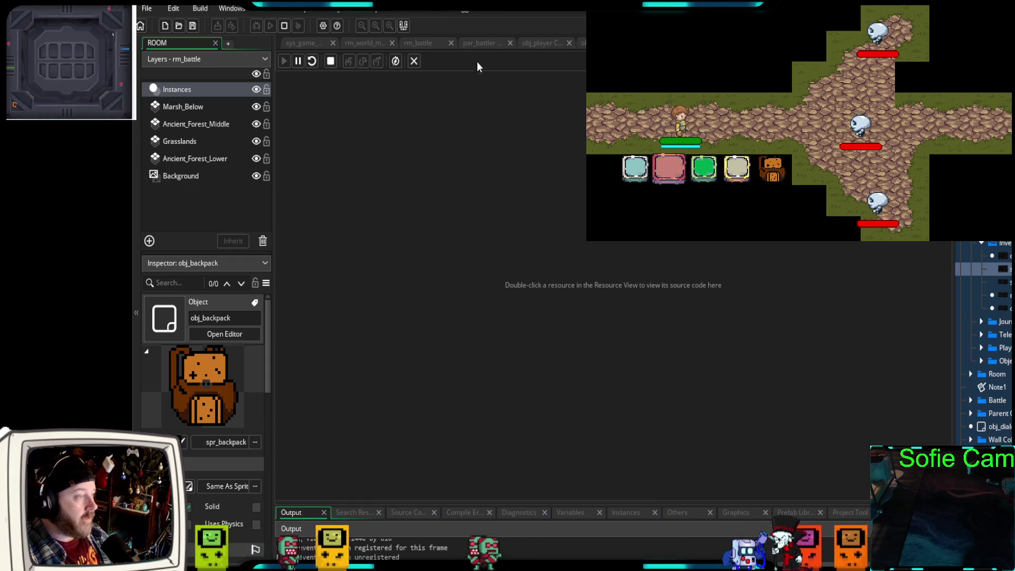
- Bring up the rm_battle room, zoom the canvas, and select the Ancient_Forest_Middle layer
click(418, 44)
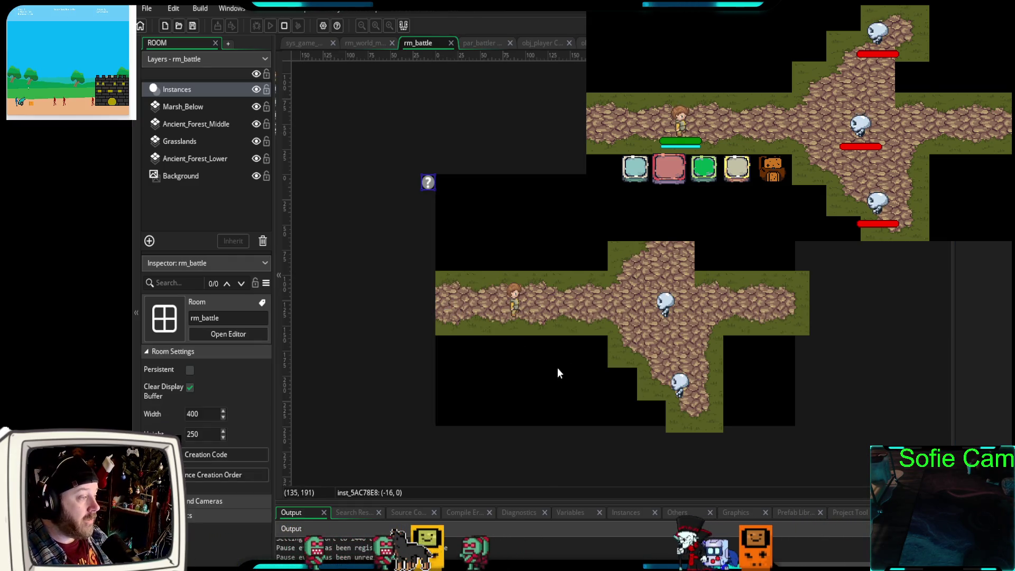
scroll(551, 366, up, 4)
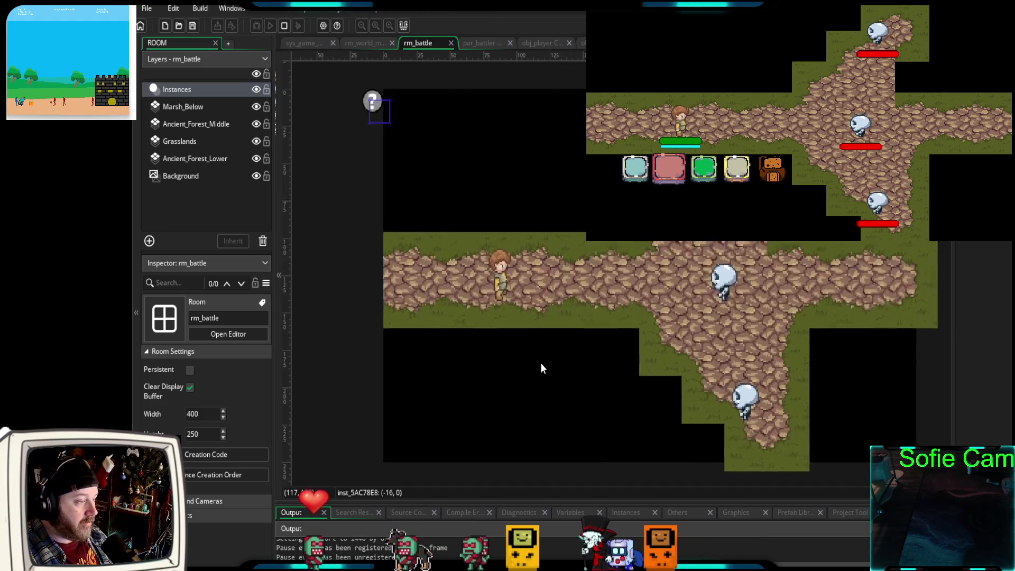
scroll(540, 365, down, 2)
scroll(529, 365, down, 2)
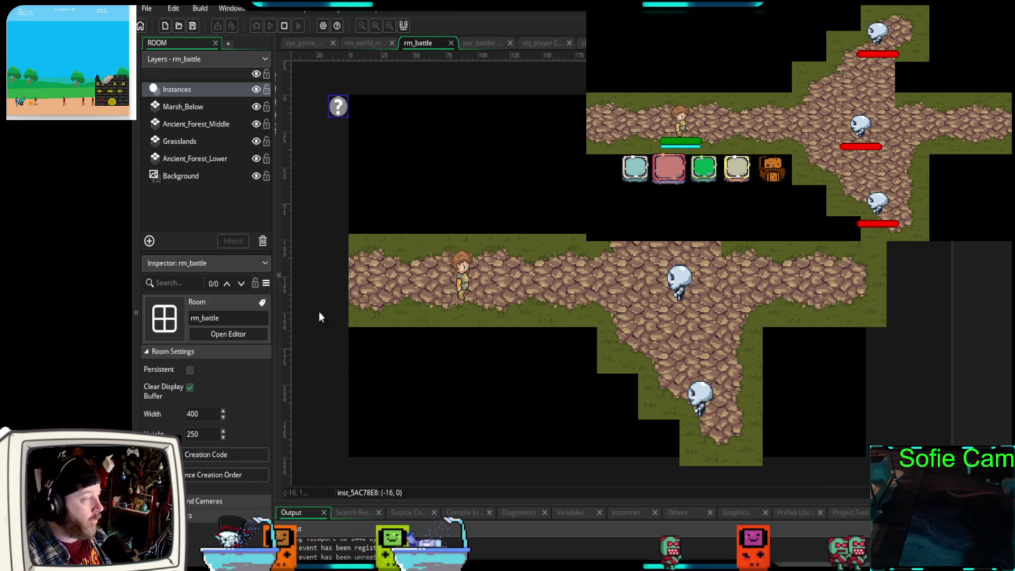
click(173, 122)
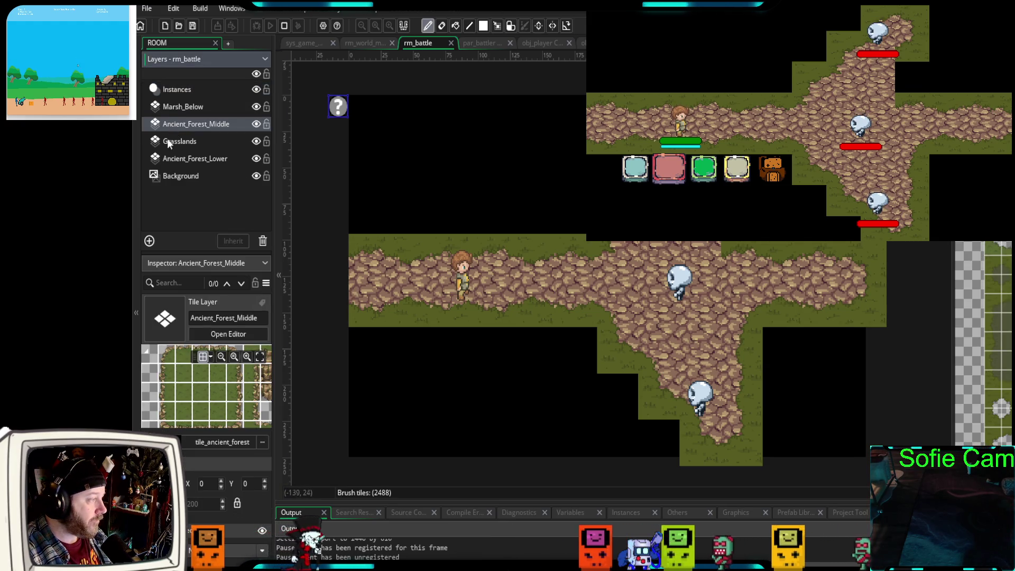
- Widen and scroll the tileset panel, then select the Ancient_Forest_Lower layer
drag(952, 340, 909, 345)
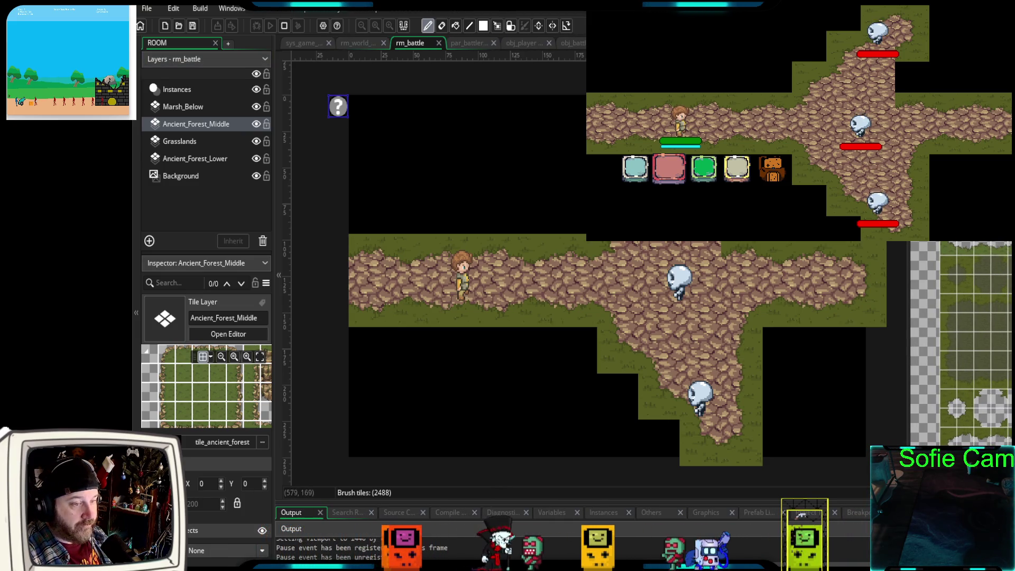
scroll(930, 343, down, 5)
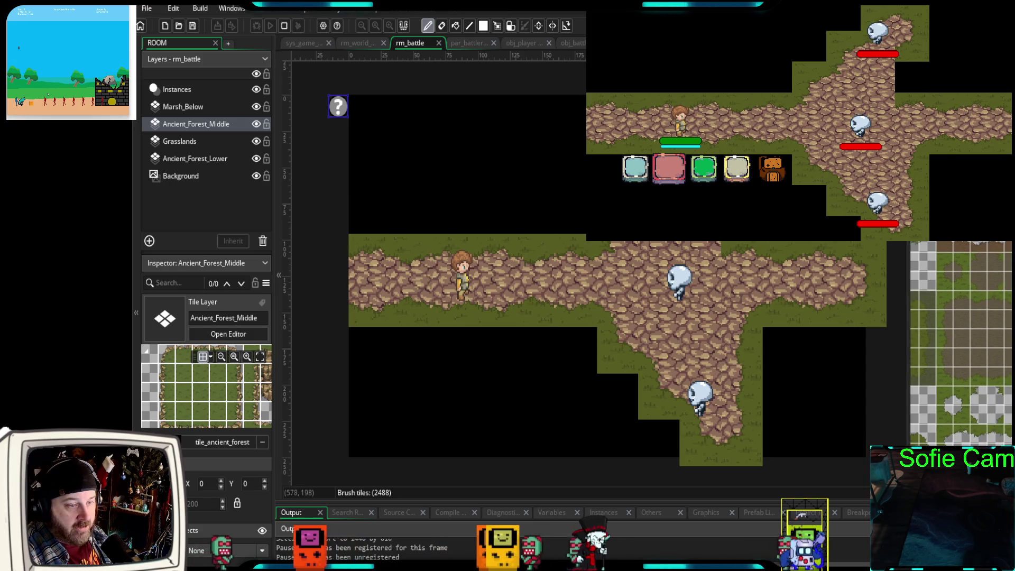
scroll(996, 290, down, 3)
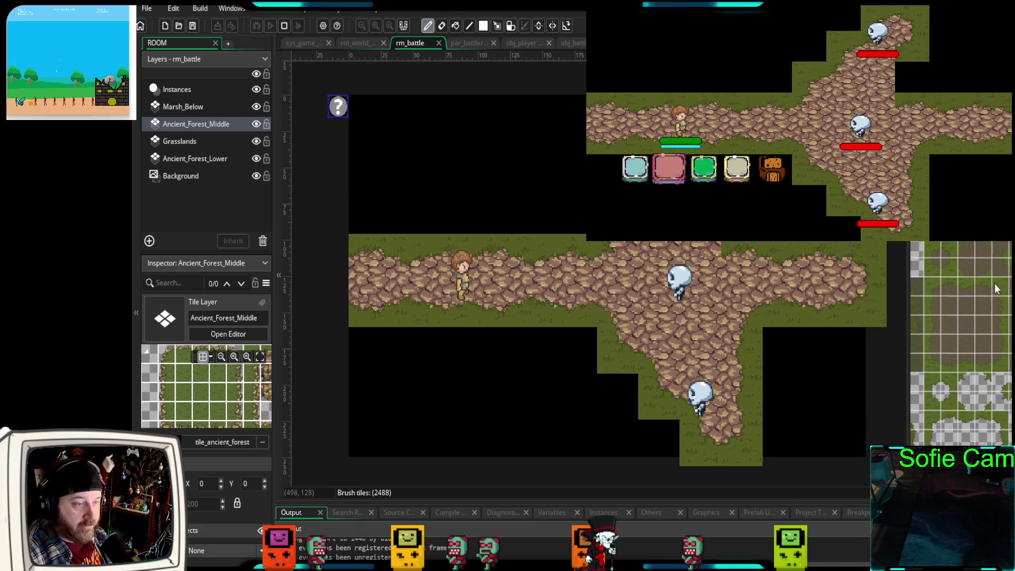
scroll(997, 290, down, 5)
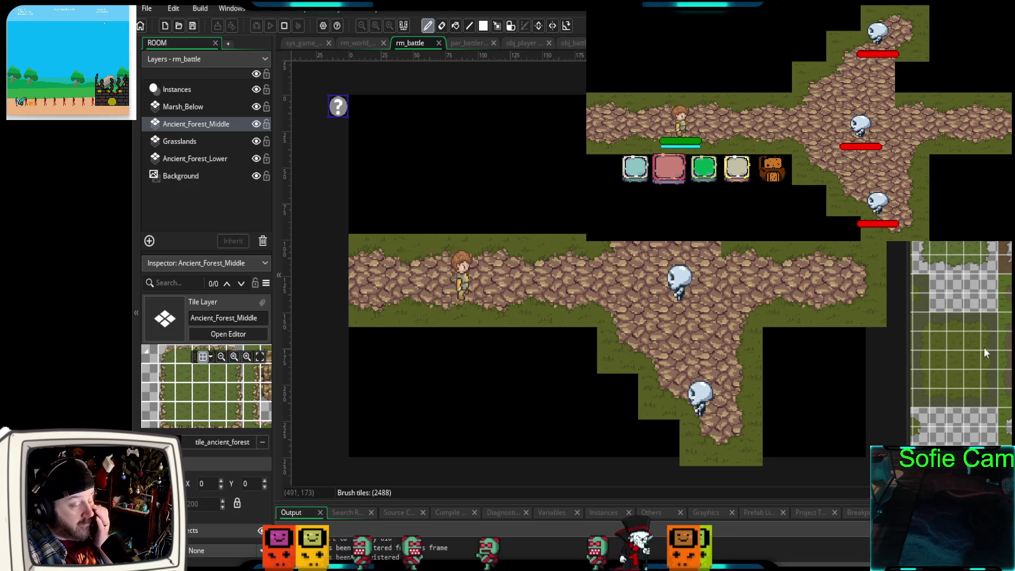
scroll(962, 344, down, 5)
click(818, 360)
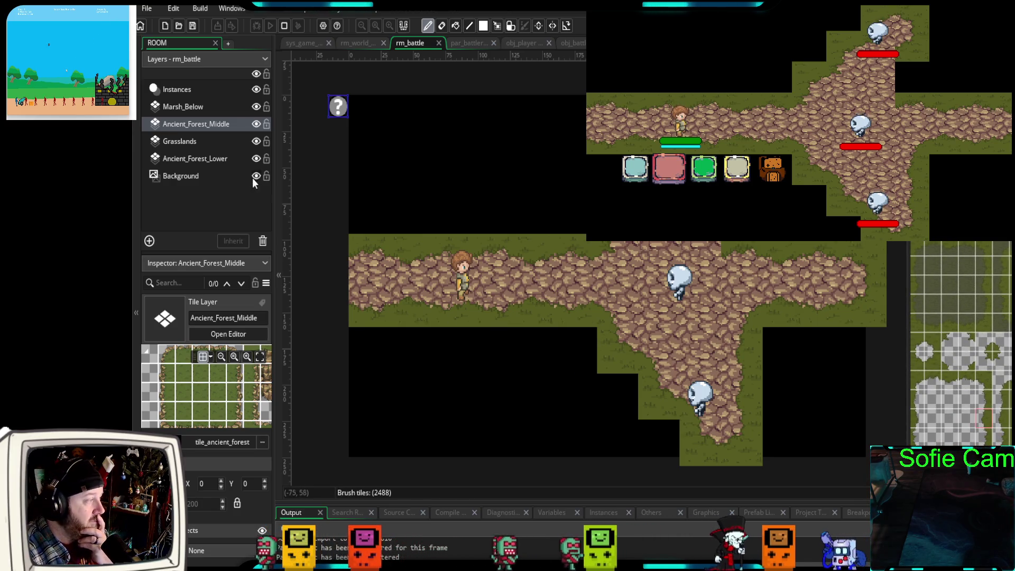
click(200, 161)
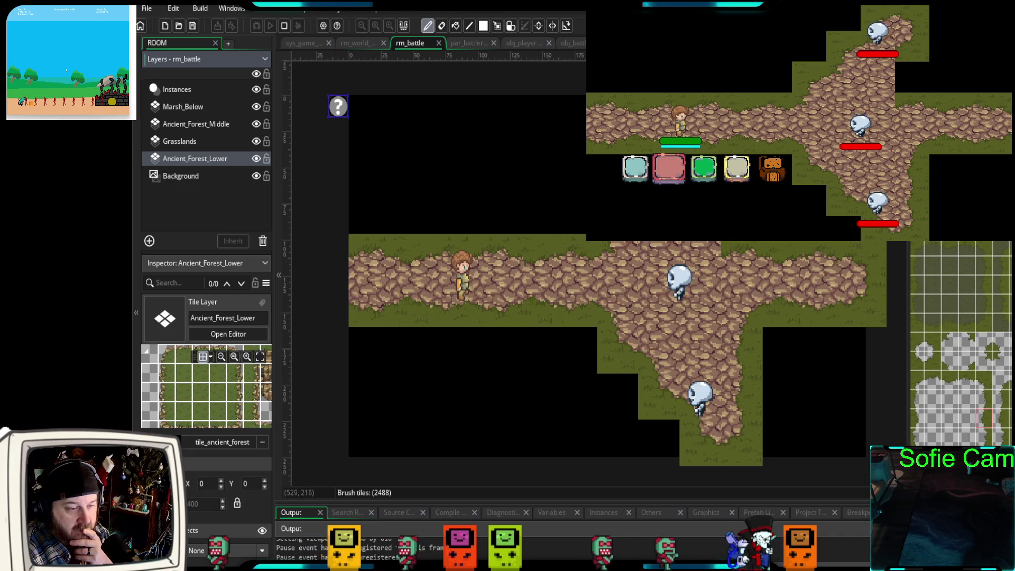
- Pick a 2x2 grass block and paint over the black gaps on the left and centre
drag(979, 371, 994, 386)
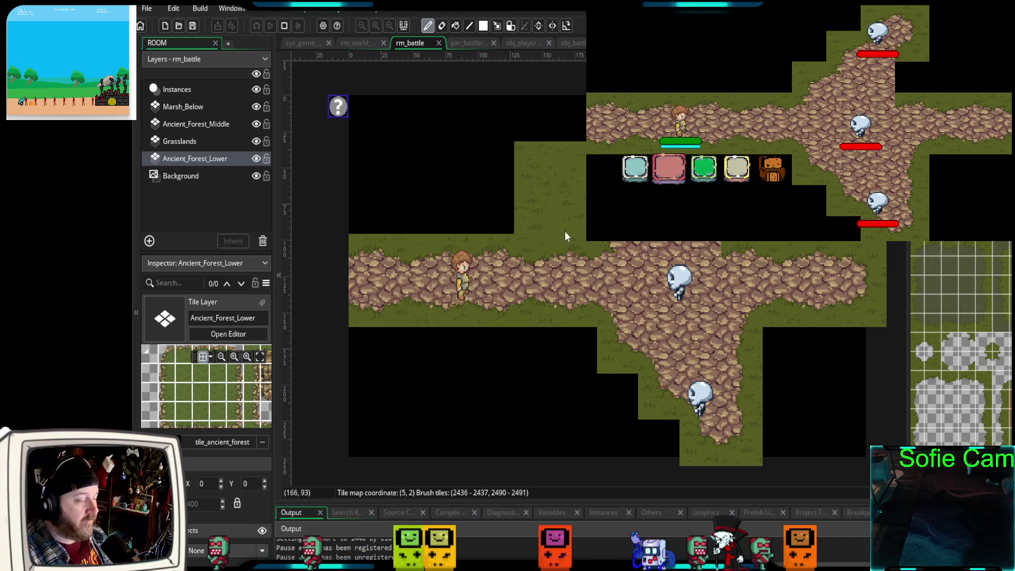
drag(565, 231, 558, 335)
click(414, 262)
click(468, 258)
drag(468, 258, 585, 242)
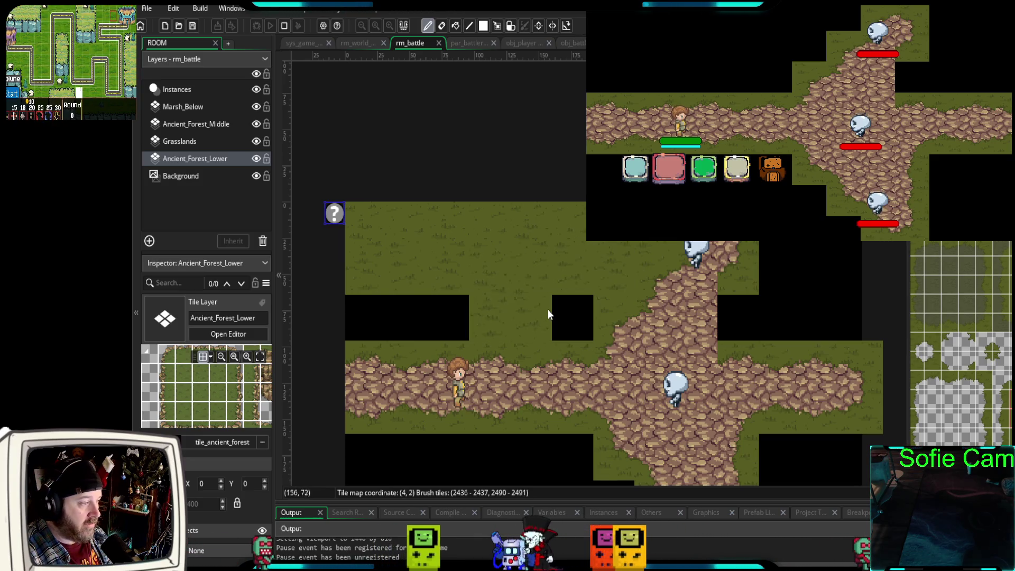
click(585, 300)
click(467, 300)
- Paint grass over the remaining black areas on the right and bottom of the room
mouse_move(730, 275)
mouse_down()
mouse_move(771, 312)
mouse_move(873, 297)
mouse_up()
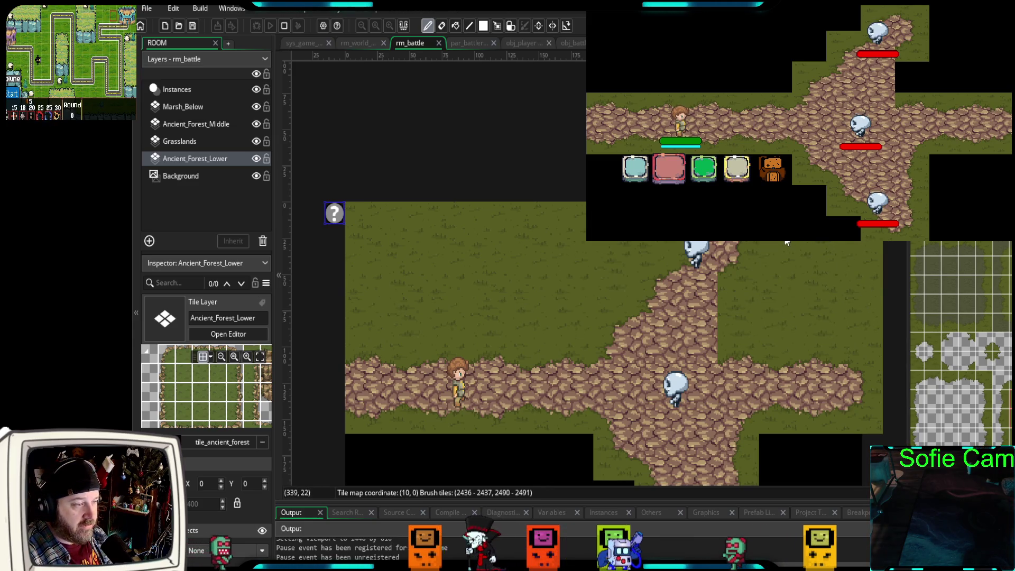
scroll(794, 301, down, 5)
mouse_move(798, 304)
mouse_down()
mouse_move(866, 360)
mouse_move(782, 365)
mouse_move(634, 402)
mouse_move(598, 343)
mouse_move(471, 305)
mouse_move(389, 359)
mouse_move(505, 414)
mouse_up()
drag(618, 313, 605, 394)
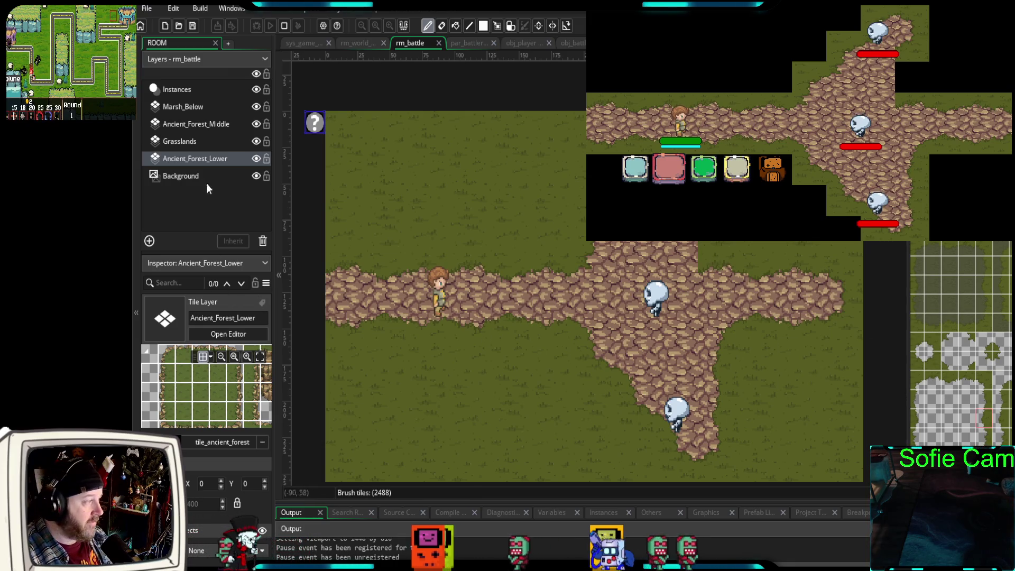
click(188, 124)
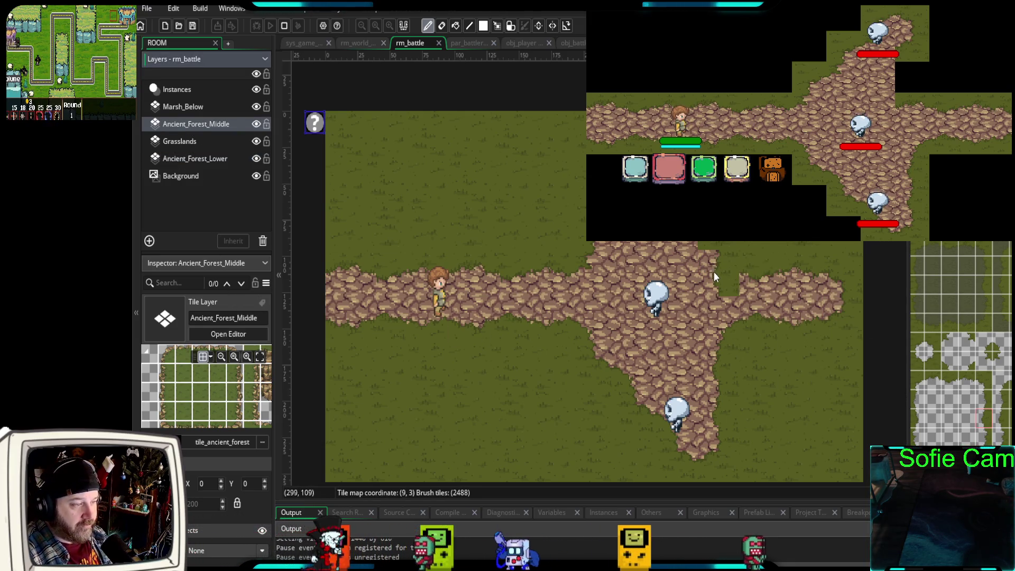
- Browse tiles on the Ancient_Forest_Lower and Grasslands layers, ending on Ancient_Forest_Middle
click(200, 160)
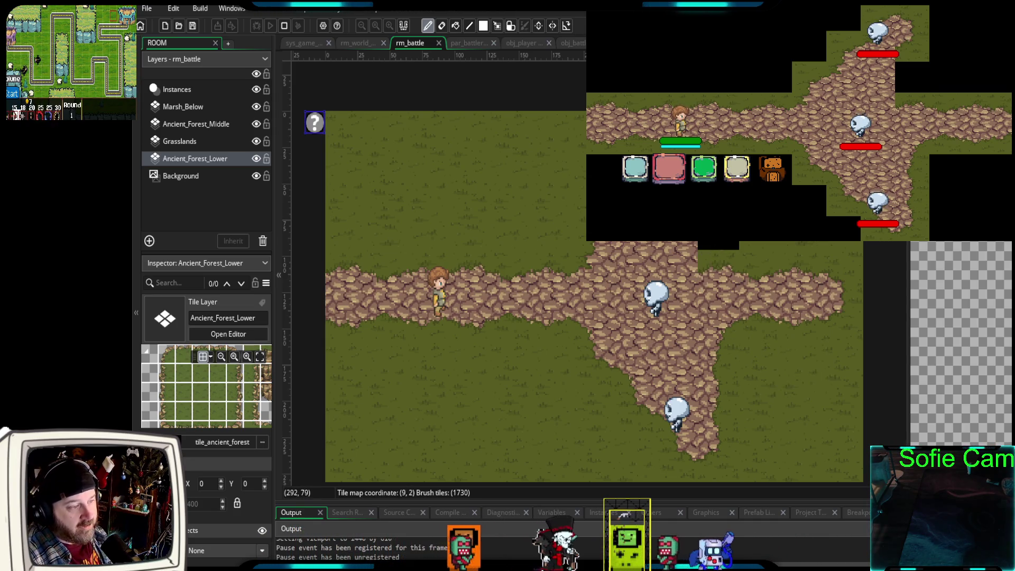
scroll(685, 313, down, 2)
scroll(684, 313, right, 3)
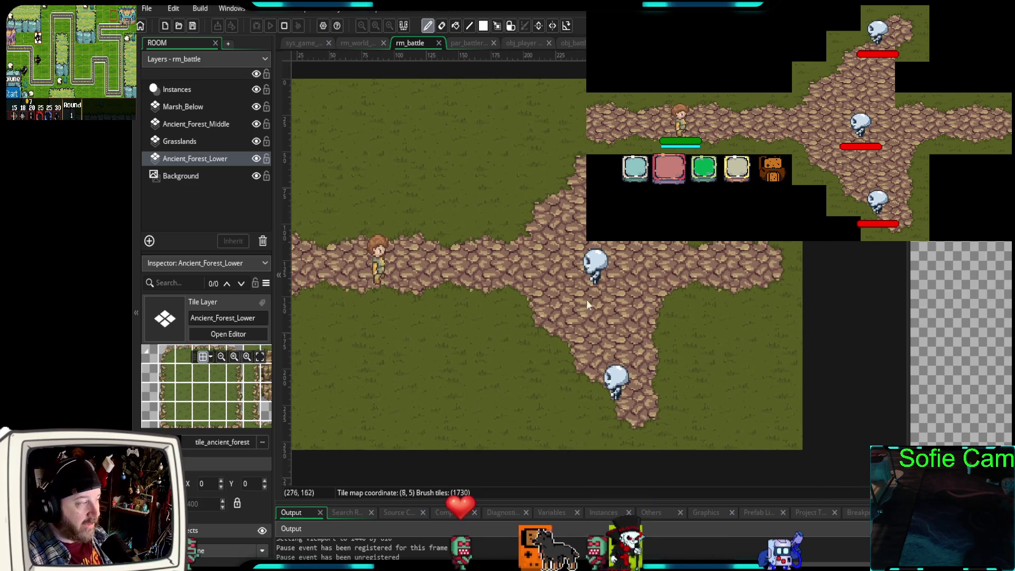
click(197, 141)
scroll(961, 344, down, 3)
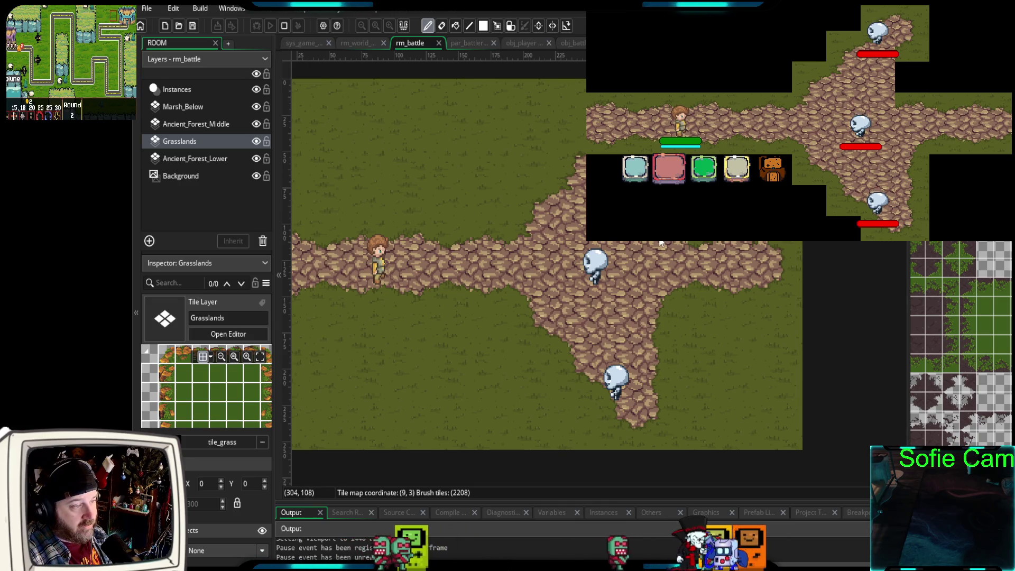
click(182, 157)
scroll(962, 344, down, 3)
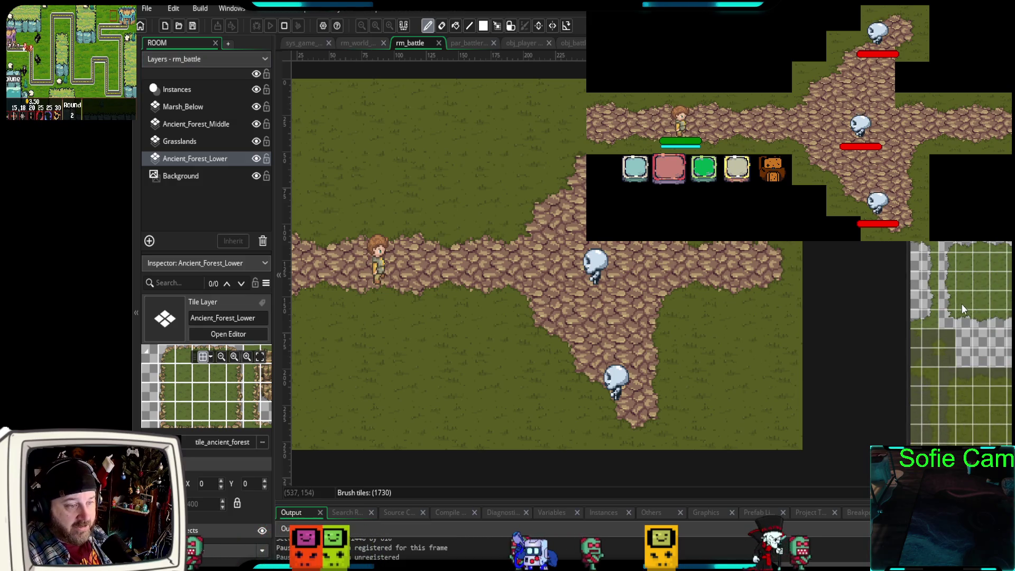
scroll(961, 344, down, 5)
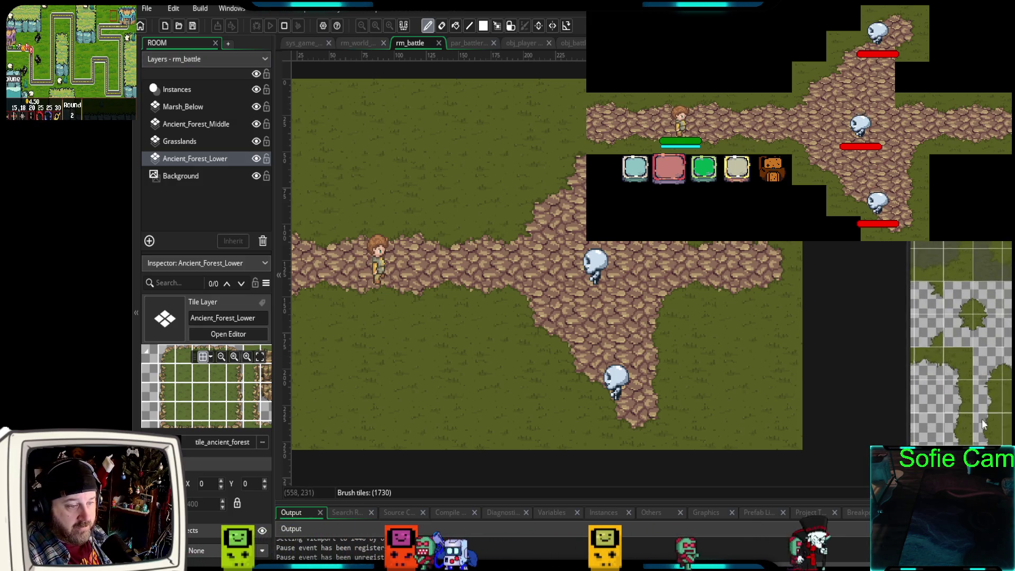
scroll(962, 344, down, 4)
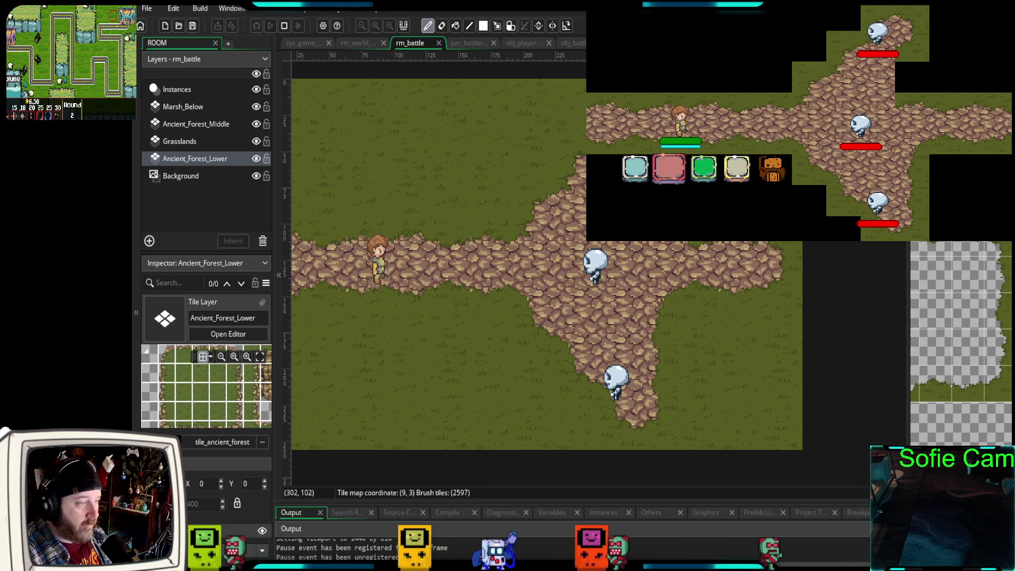
click(197, 124)
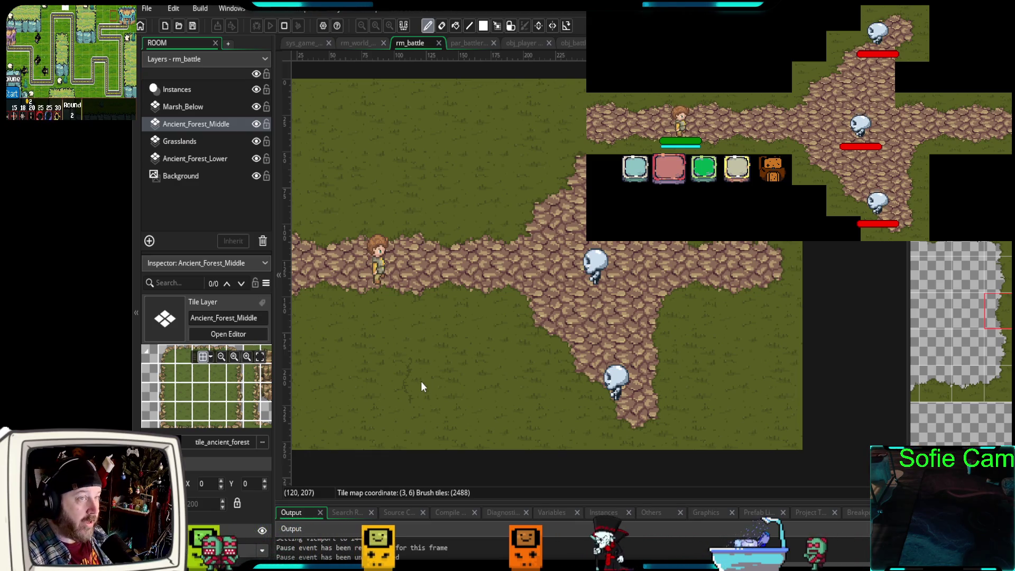
- Paint rocky cliff tiles along rm_battle's top-left edge above the path, then select a grass tile brush
mouse_move(472, 367)
mouse_down()
mouse_move(554, 378)
mouse_move(515, 383)
mouse_up()
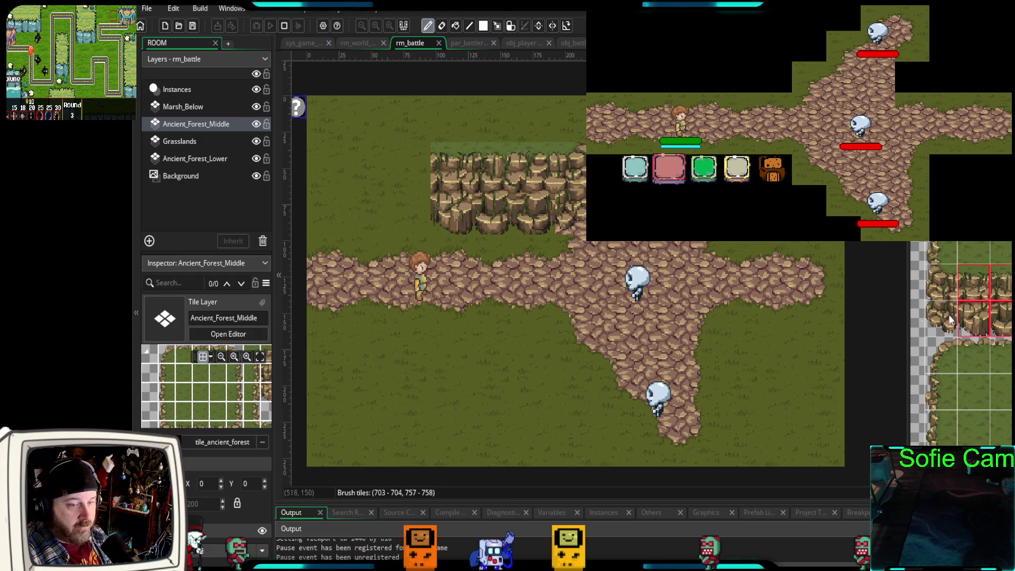
click(411, 217)
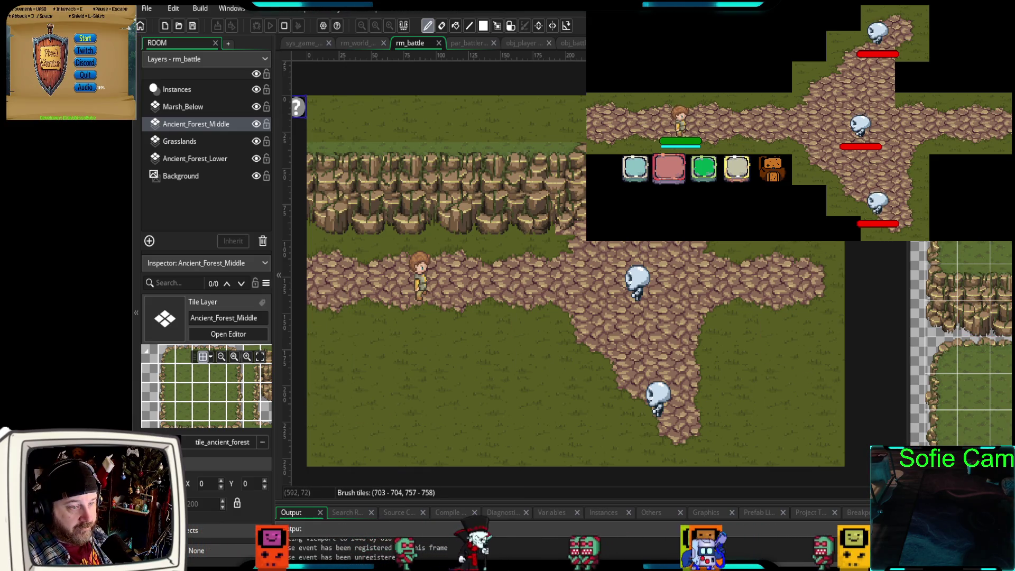
click(551, 131)
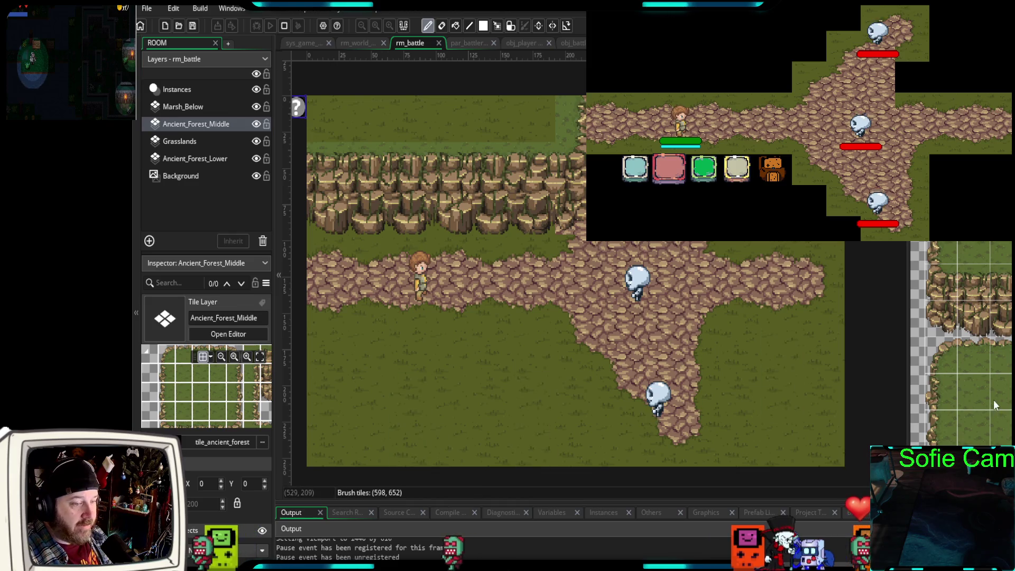
- Paint a strip of rocky-edge tiles beneath the left cobblestone path, bordering the grass
drag(999, 392, 973, 433)
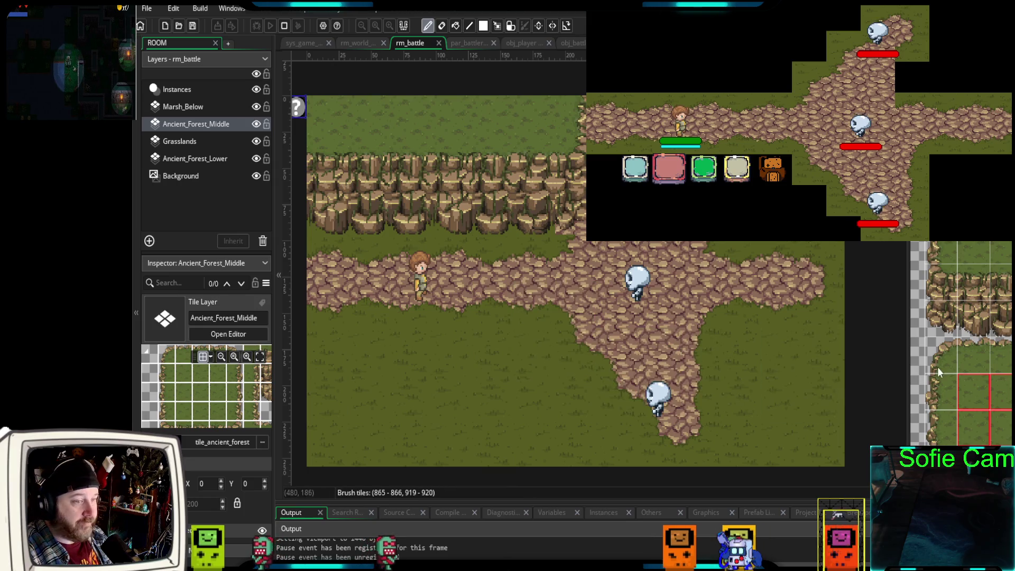
scroll(1004, 401, up, 2)
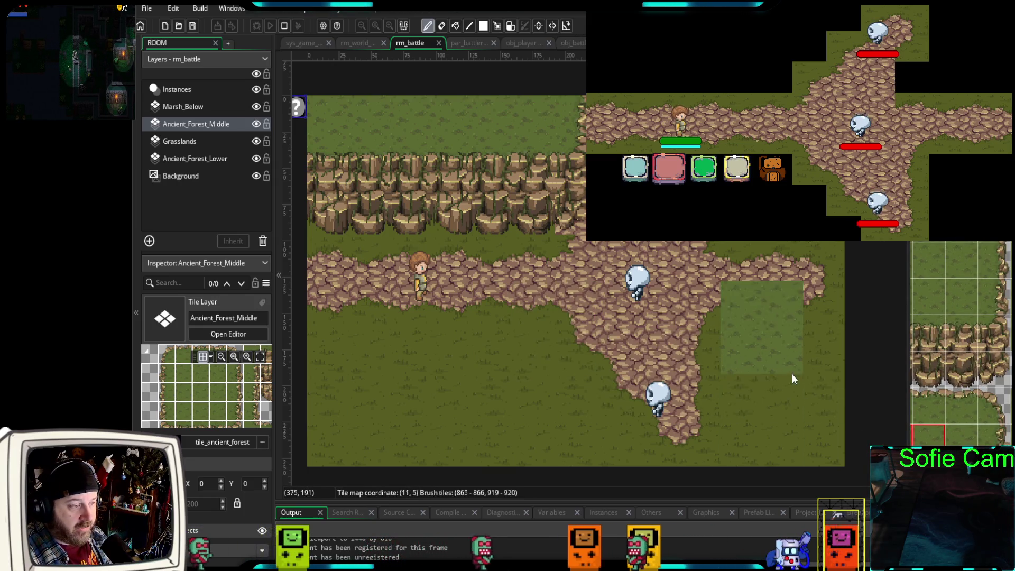
scroll(989, 438, down, 3)
scroll(988, 438, down, 6)
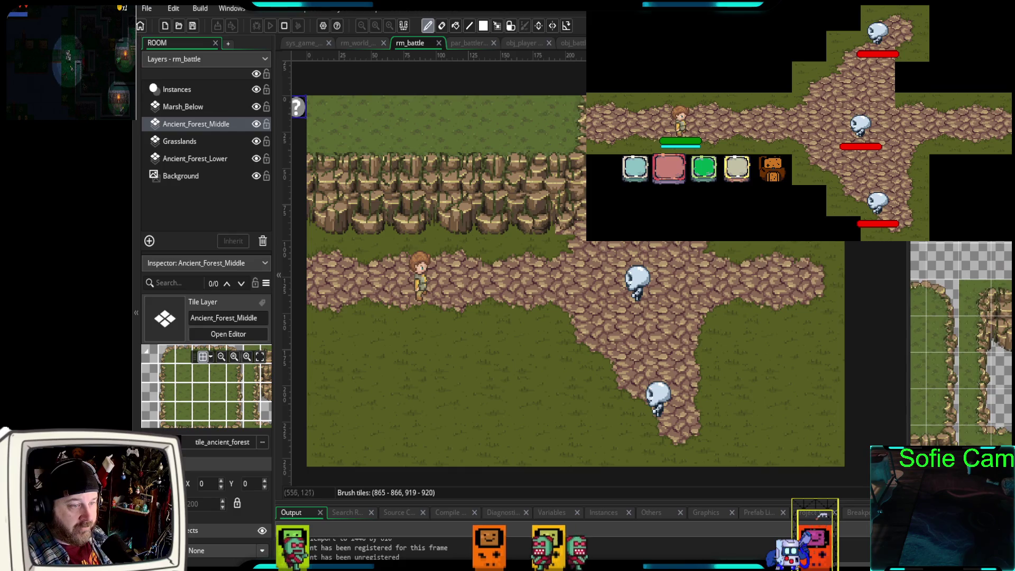
scroll(968, 344, down, 6)
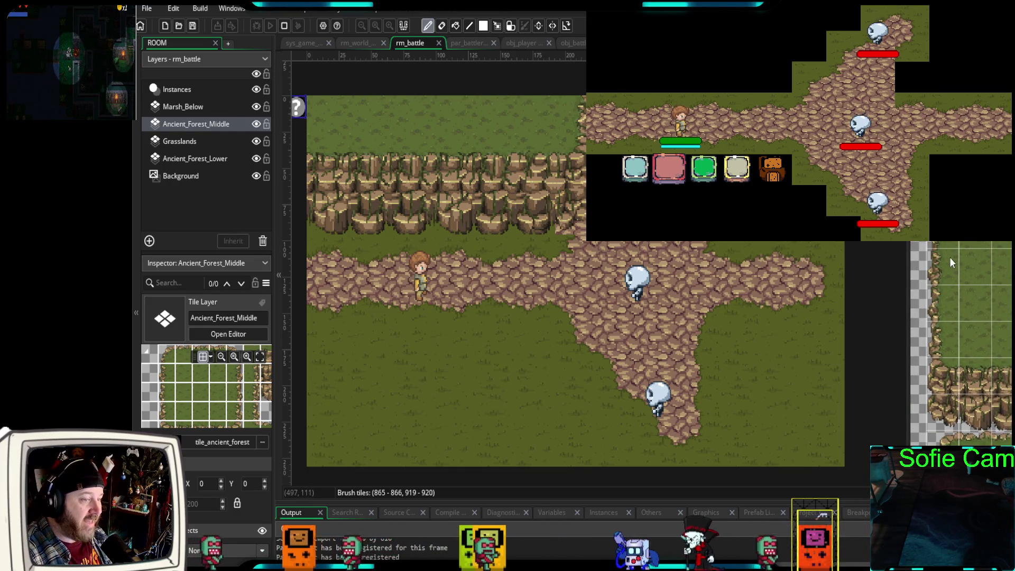
drag(961, 244, 1007, 246)
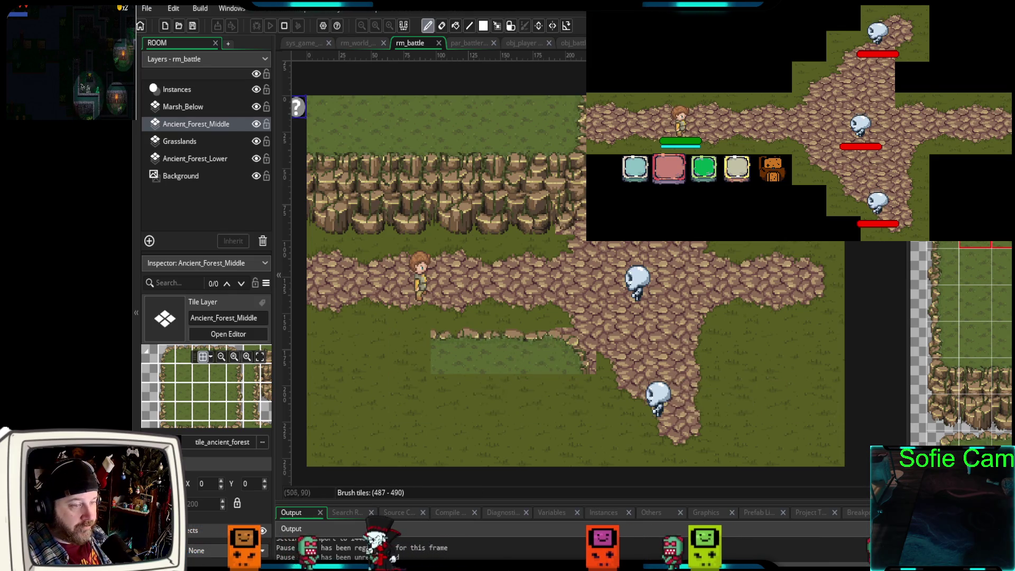
mouse_move(498, 362)
mouse_down()
mouse_move(405, 348)
mouse_move(359, 359)
mouse_up()
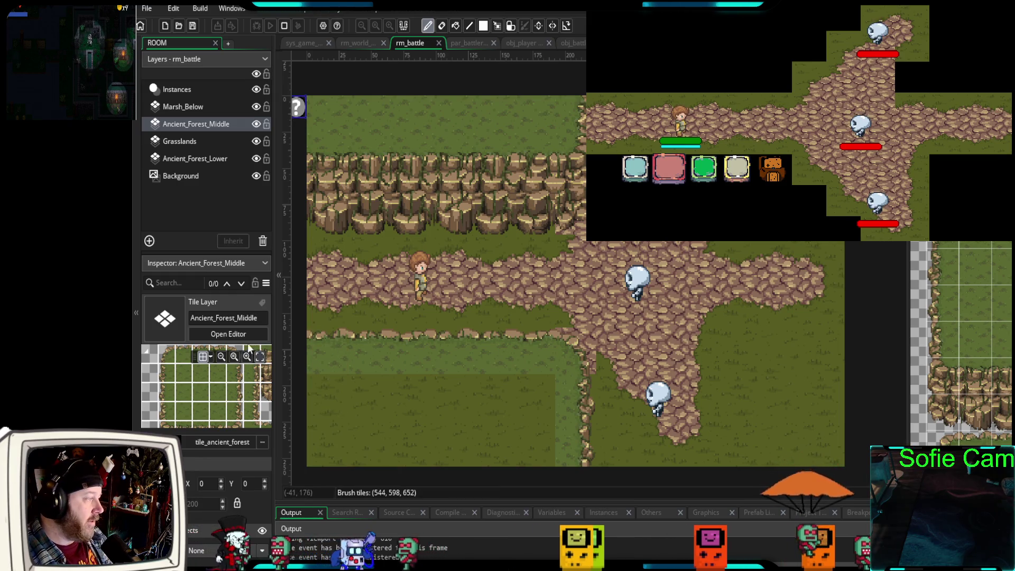
click(191, 139)
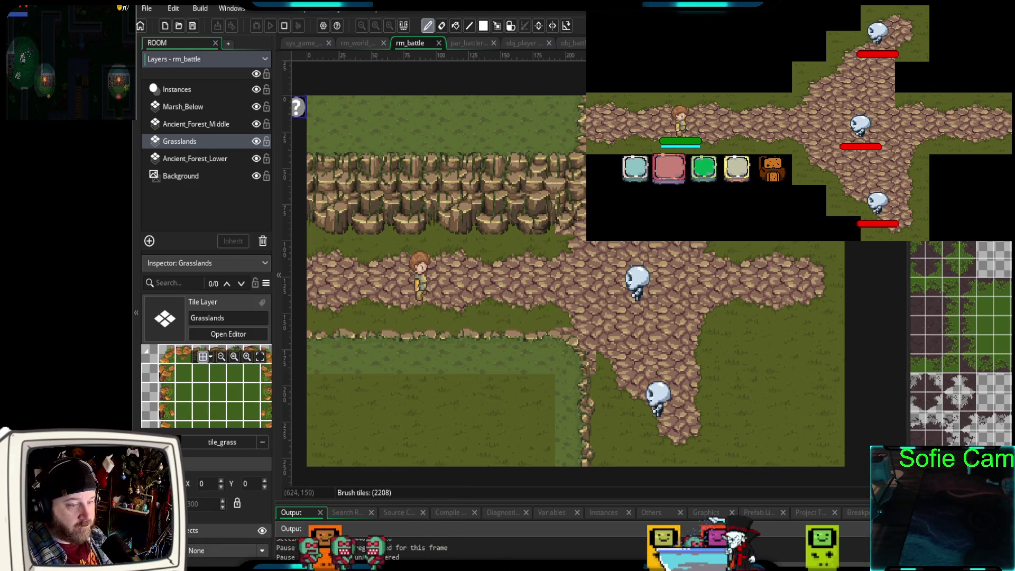
- On Ancient_Forest_Middle, paint a 2x3 grass block across the bottom-left area below the path
scroll(961, 345, down, 3)
scroll(968, 342, up, 2)
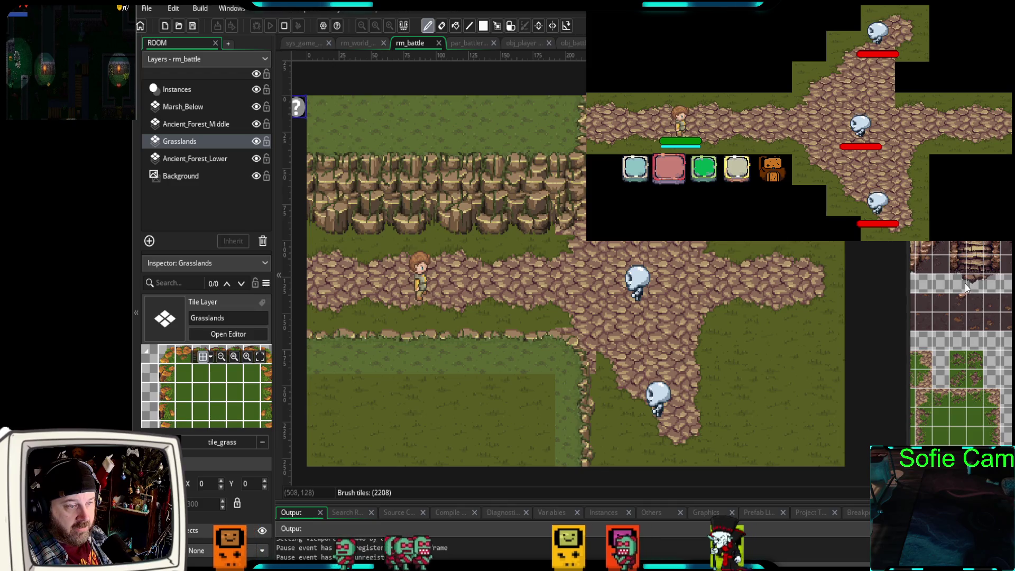
scroll(966, 287, down, 5)
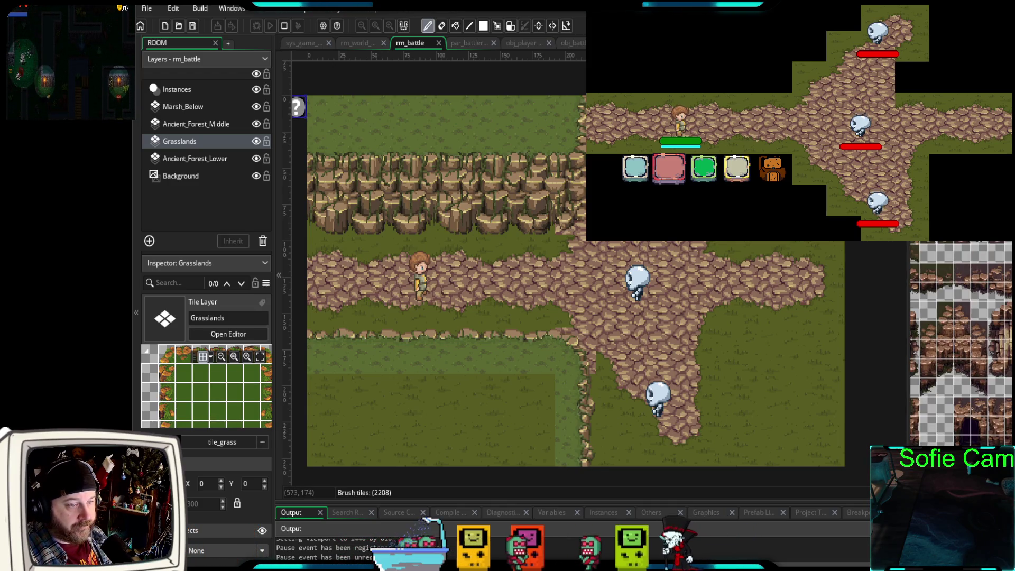
scroll(962, 320, down, 8)
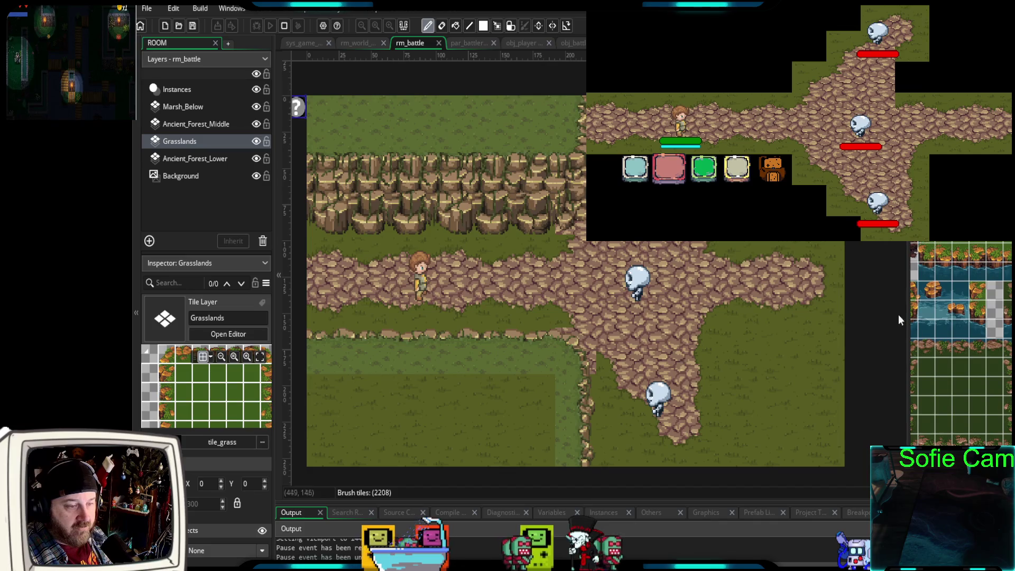
scroll(962, 344, up, 6)
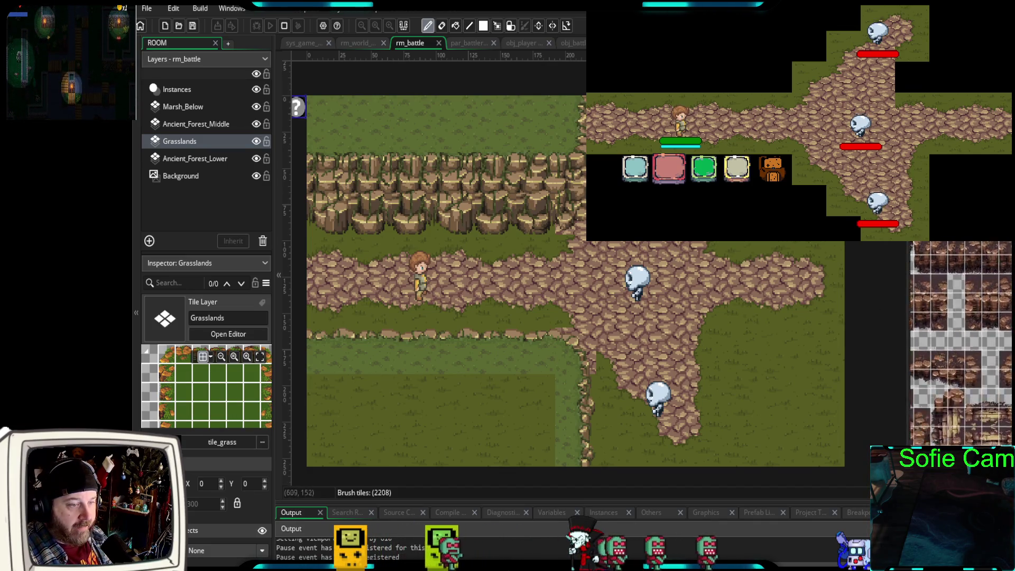
scroll(961, 344, up, 2)
scroll(961, 344, up, 2)
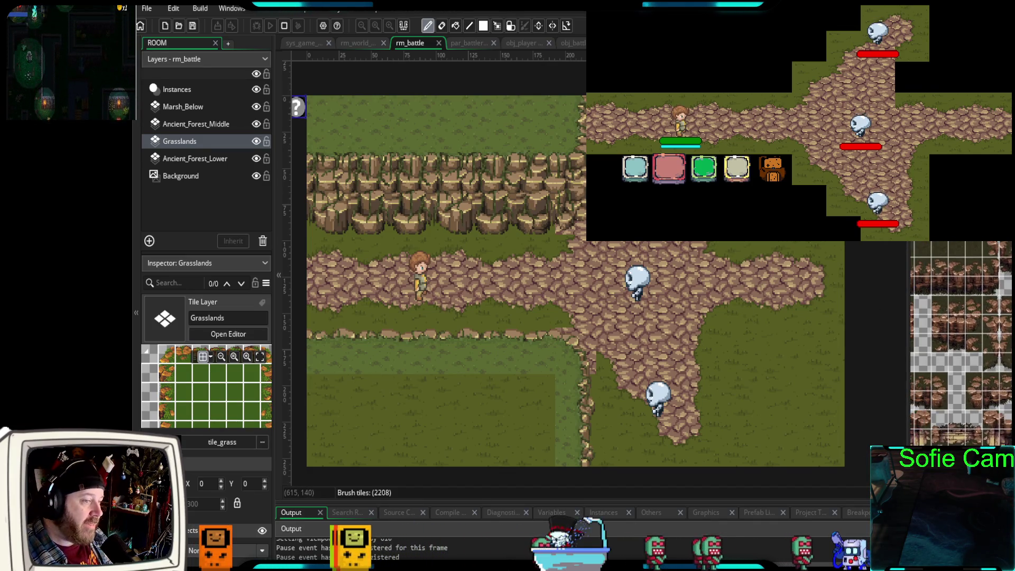
scroll(962, 344, up, 6)
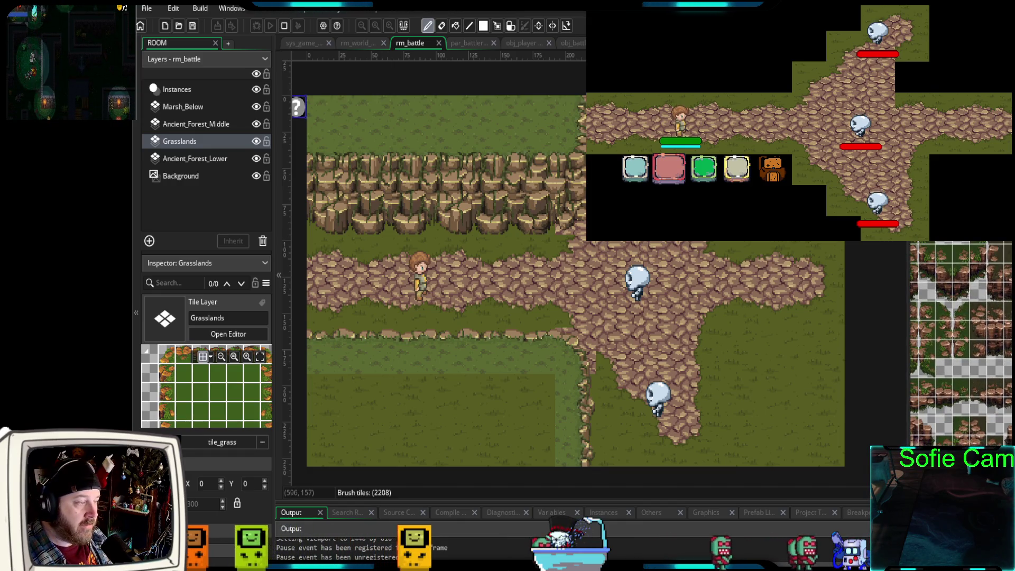
scroll(961, 344, up, 5)
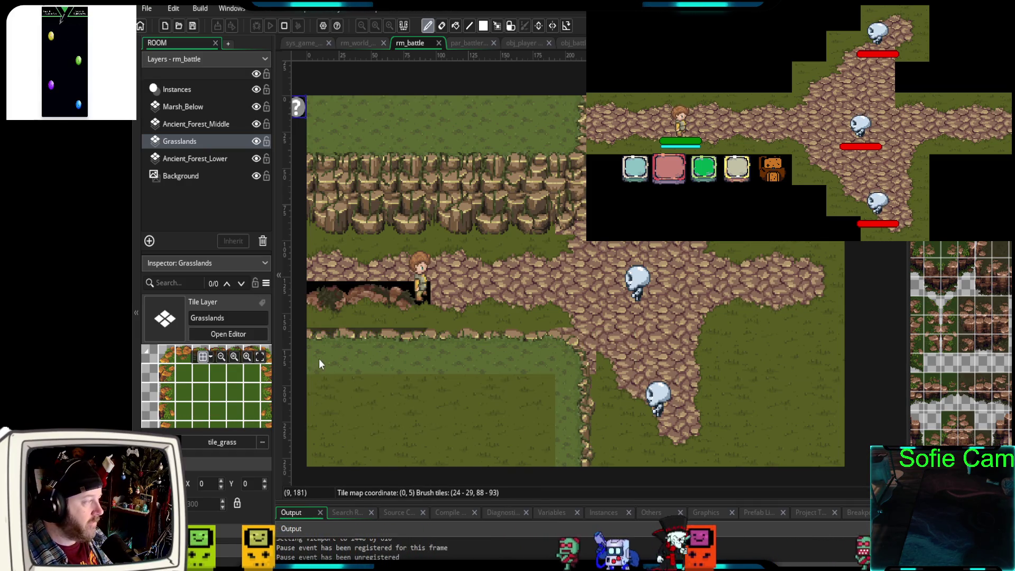
click(222, 124)
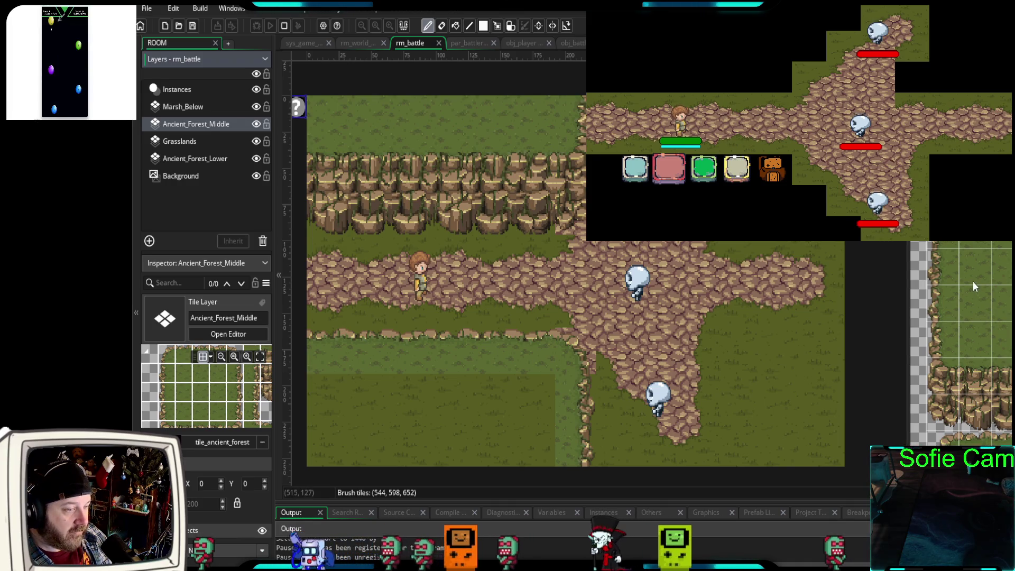
drag(975, 267, 1002, 338)
drag(534, 430, 344, 451)
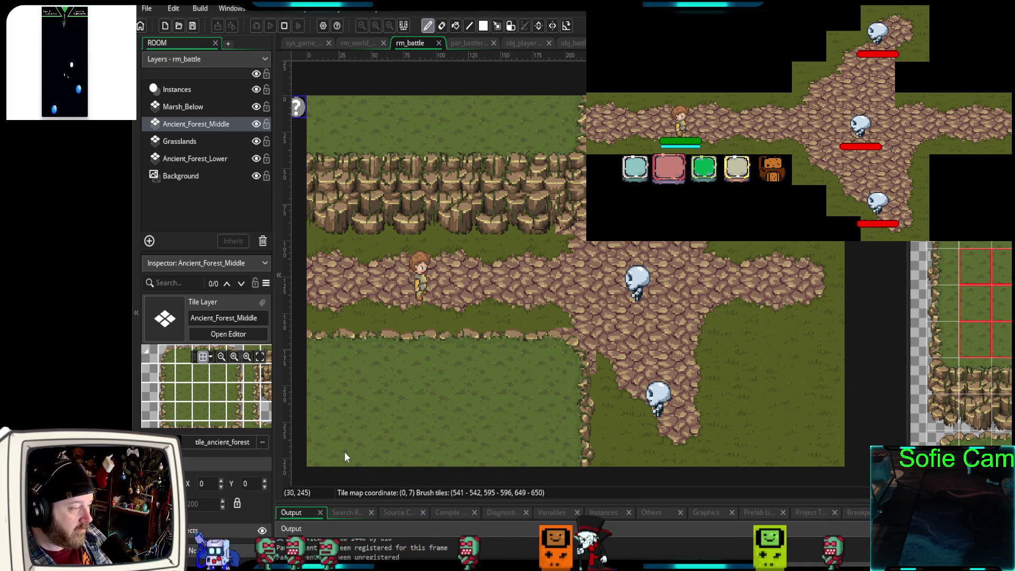
- Erase the stray cliff tile and paint grass over the cobblestone patch and cliff's right end
scroll(968, 344, down, 3)
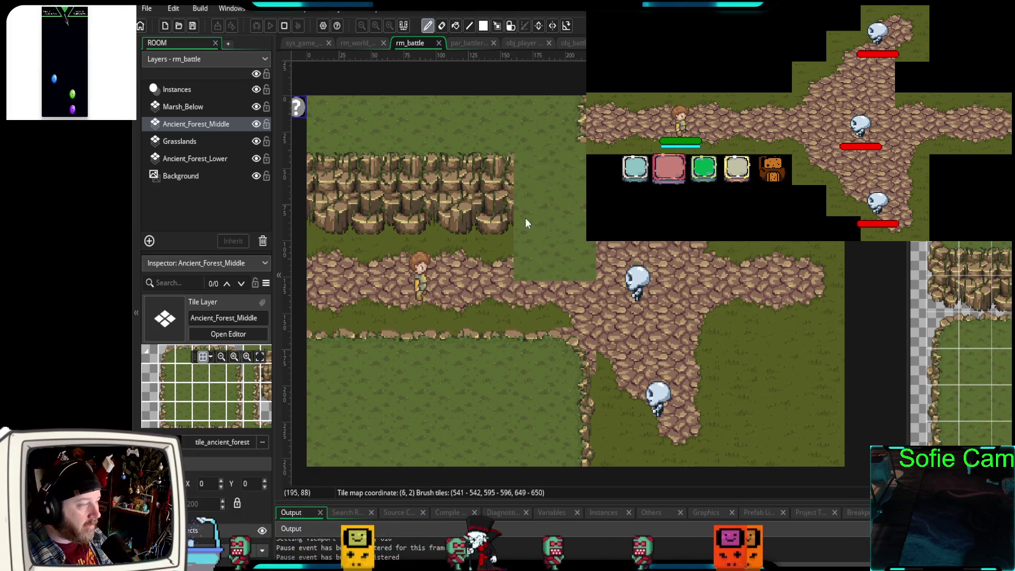
scroll(656, 212, up, 3)
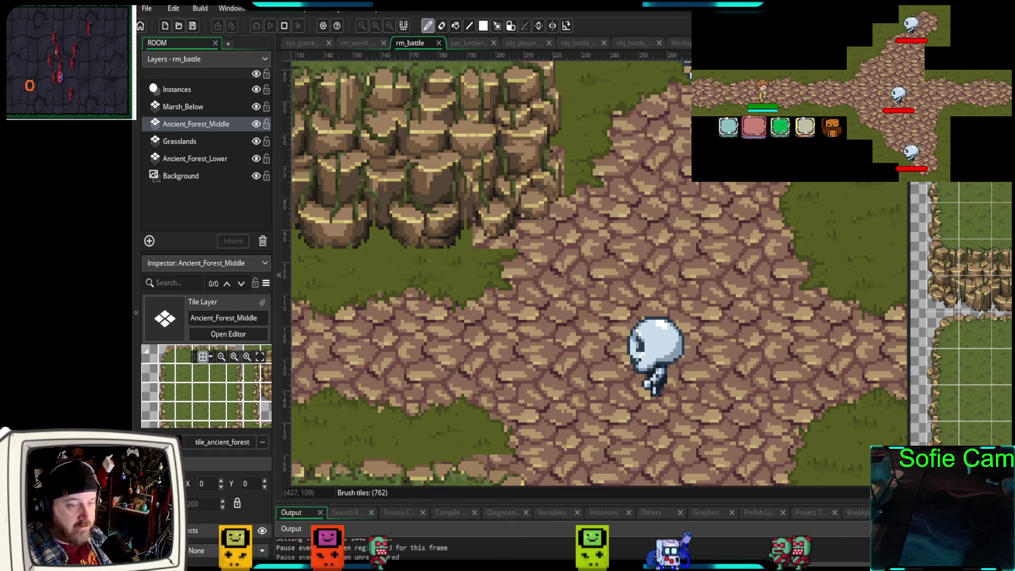
right_click(538, 158)
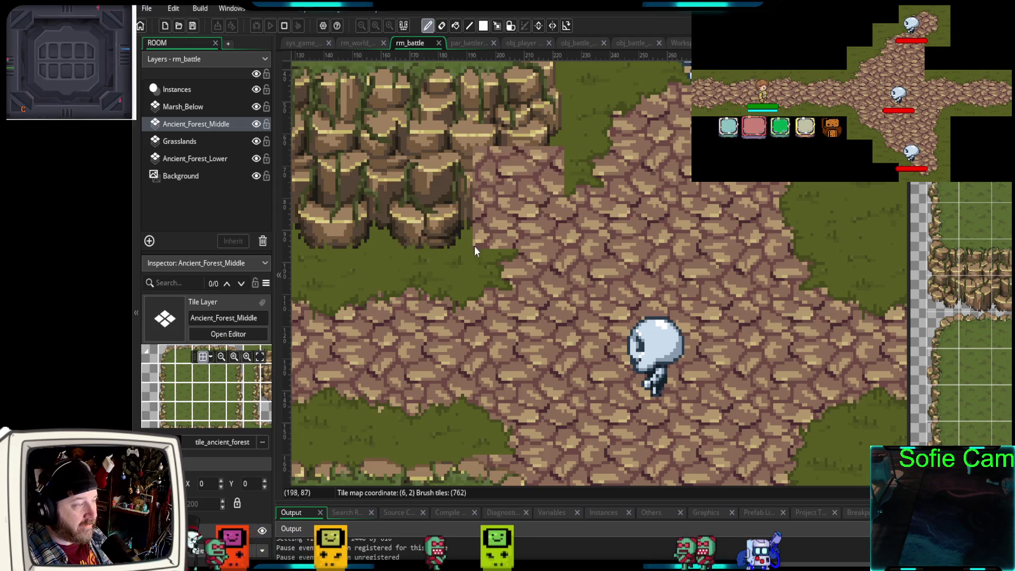
scroll(524, 290, down, 3)
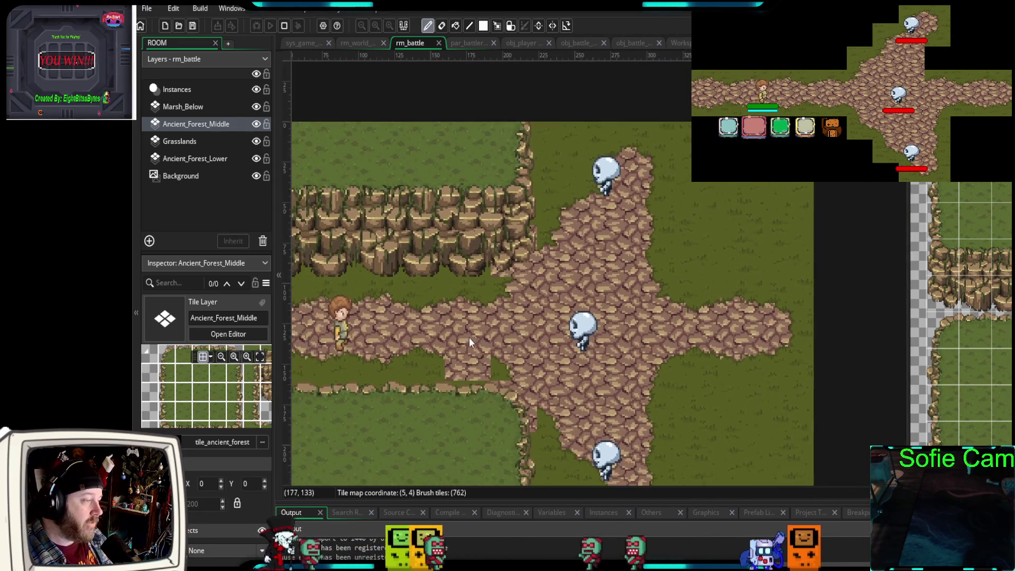
mouse_move(464, 339)
mouse_down()
mouse_move(459, 325)
mouse_move(569, 358)
mouse_move(544, 383)
mouse_up()
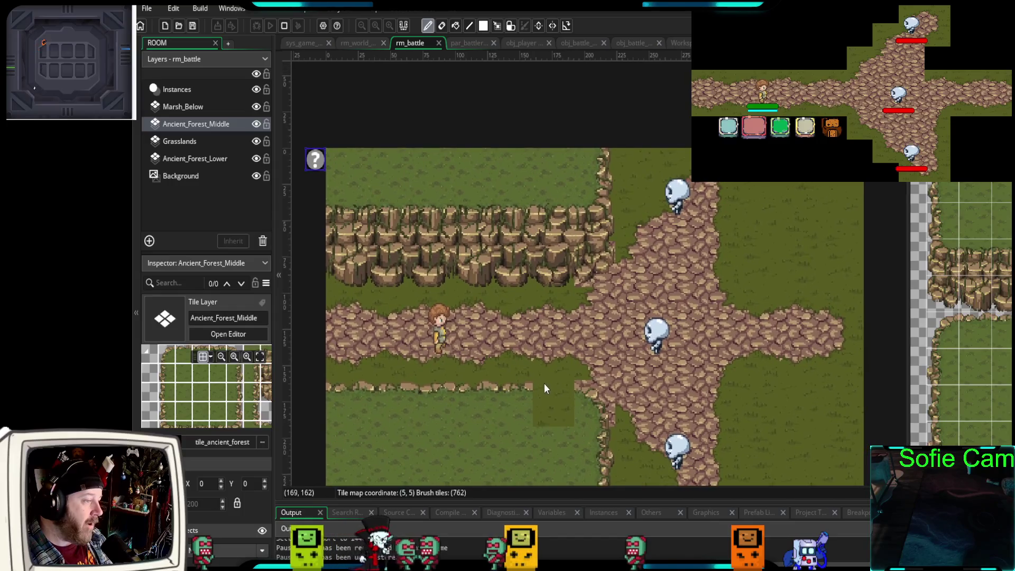
click(531, 367)
click(462, 230)
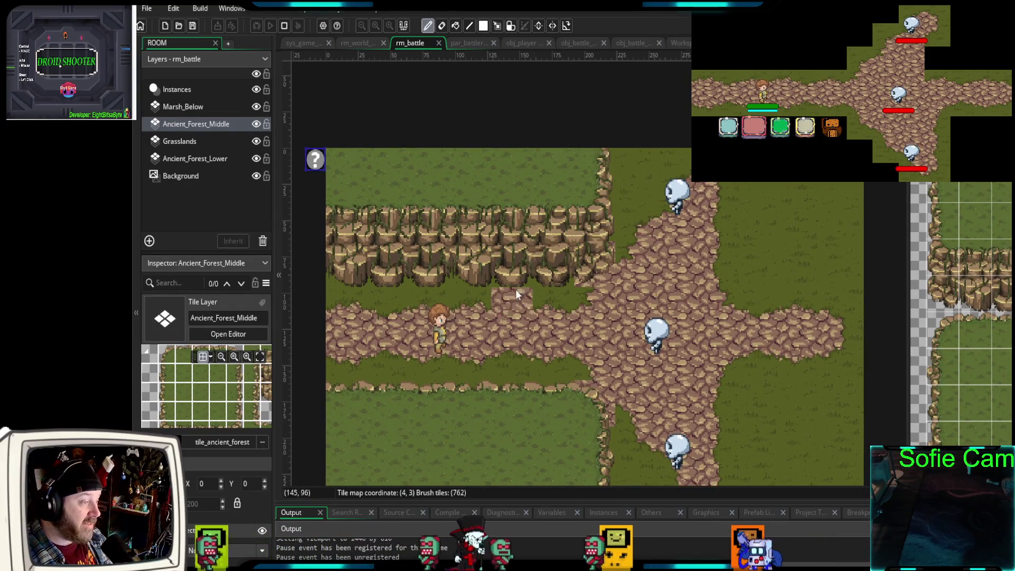
click(516, 295)
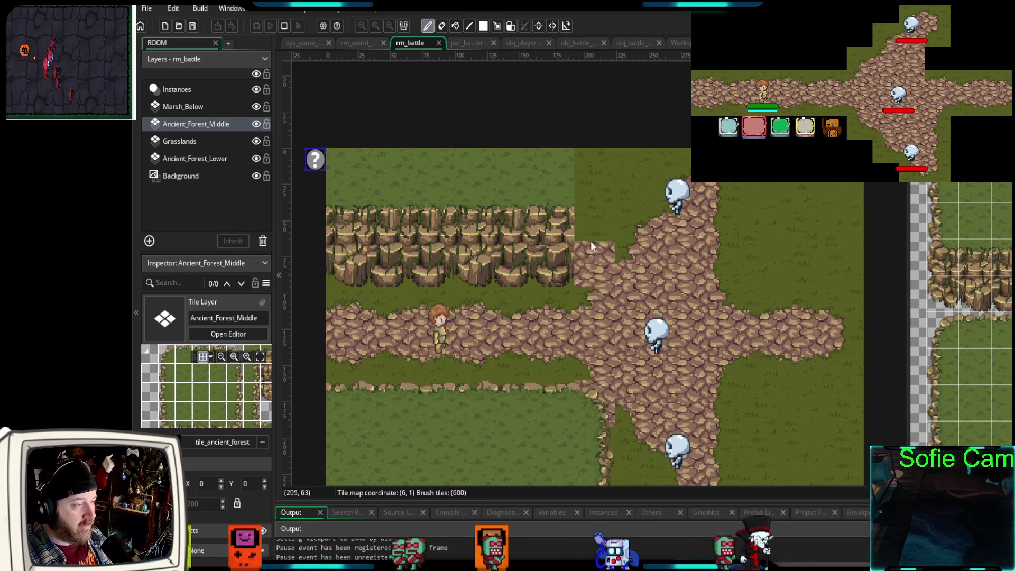
click(567, 254)
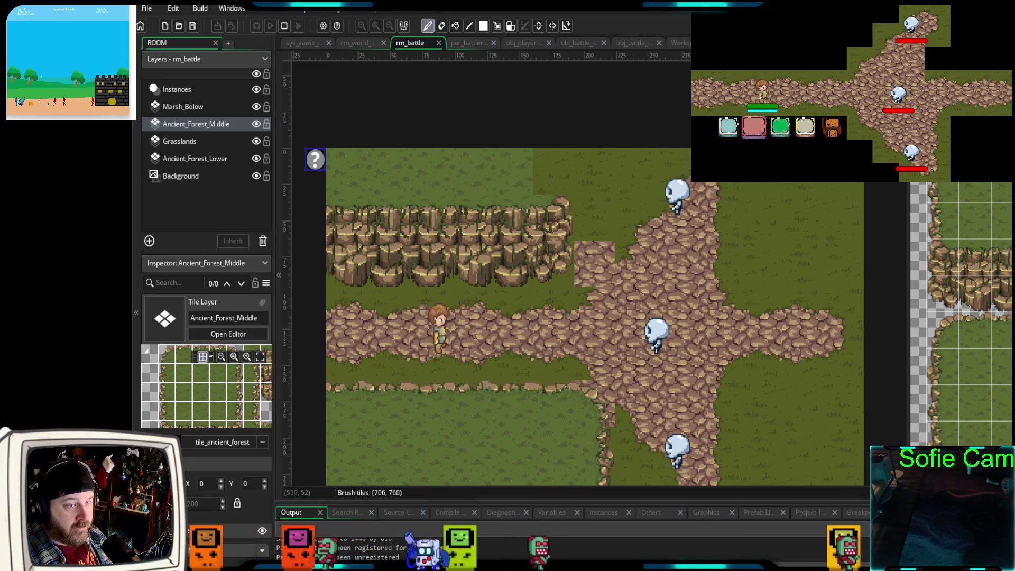
- Pick a block of cliff tiles and erase the mistaken cliff tiles along the top edge
scroll(1005, 233, down, 3)
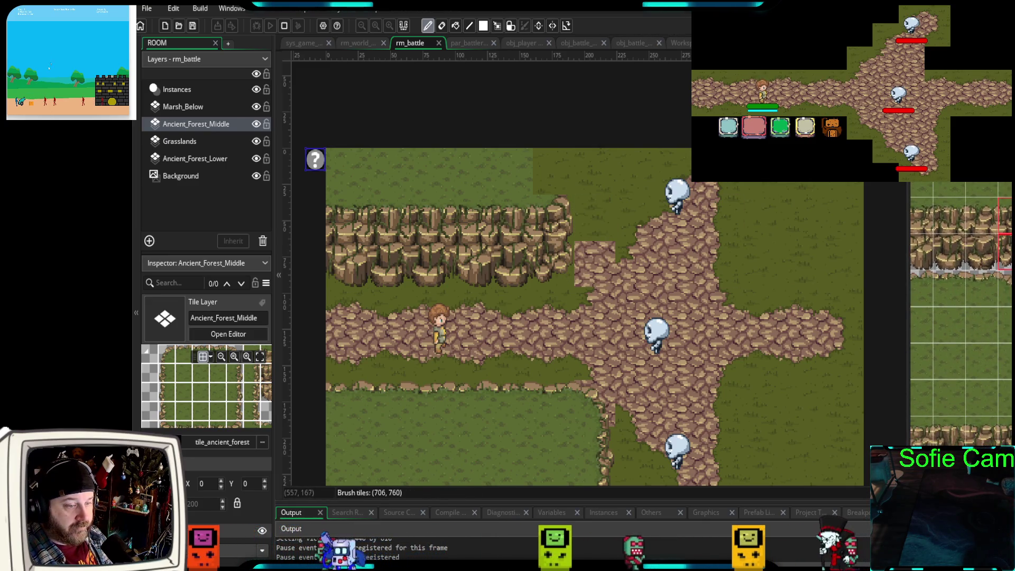
scroll(995, 223, down, 2)
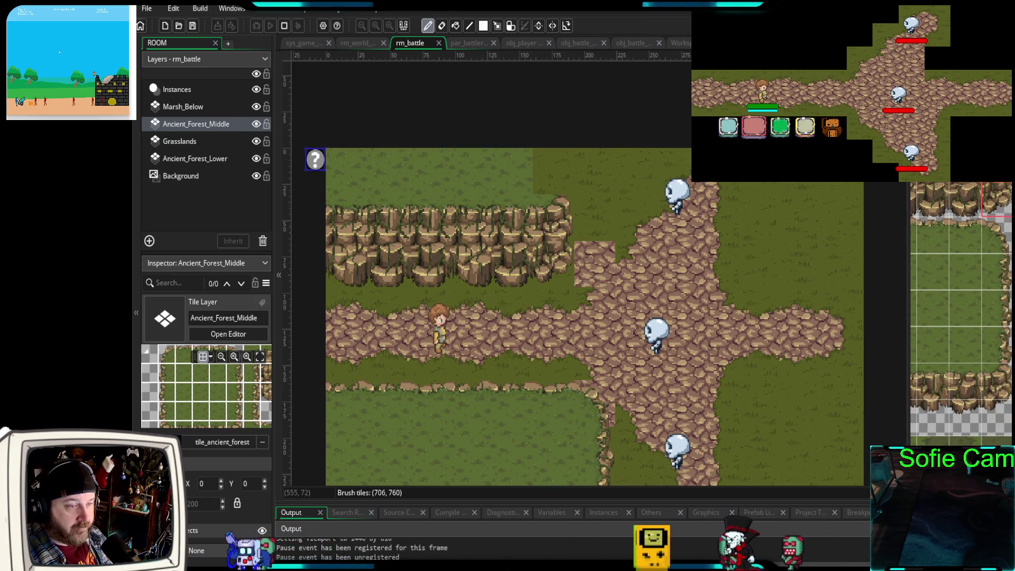
drag(952, 174, 1008, 174)
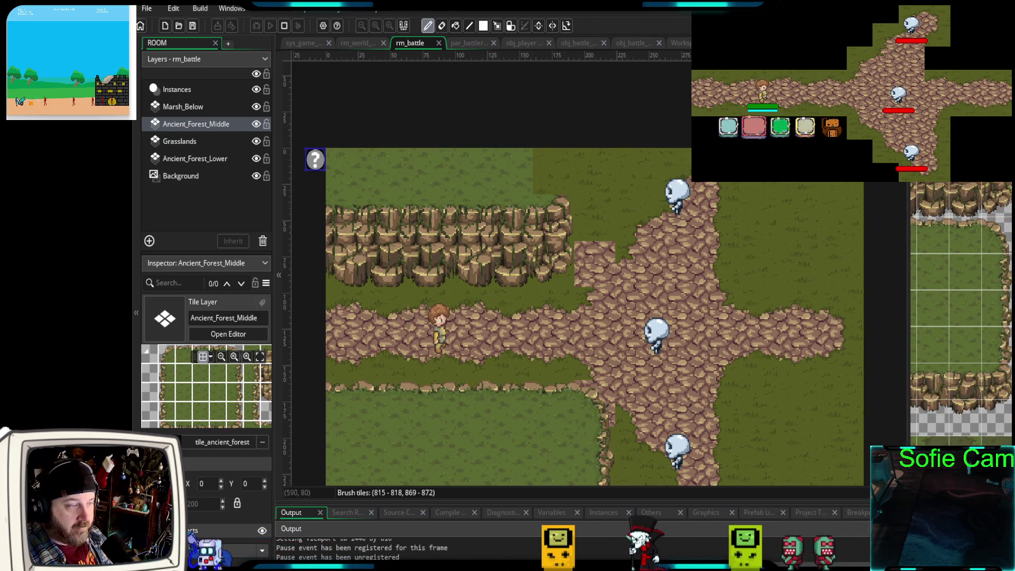
right_click(627, 188)
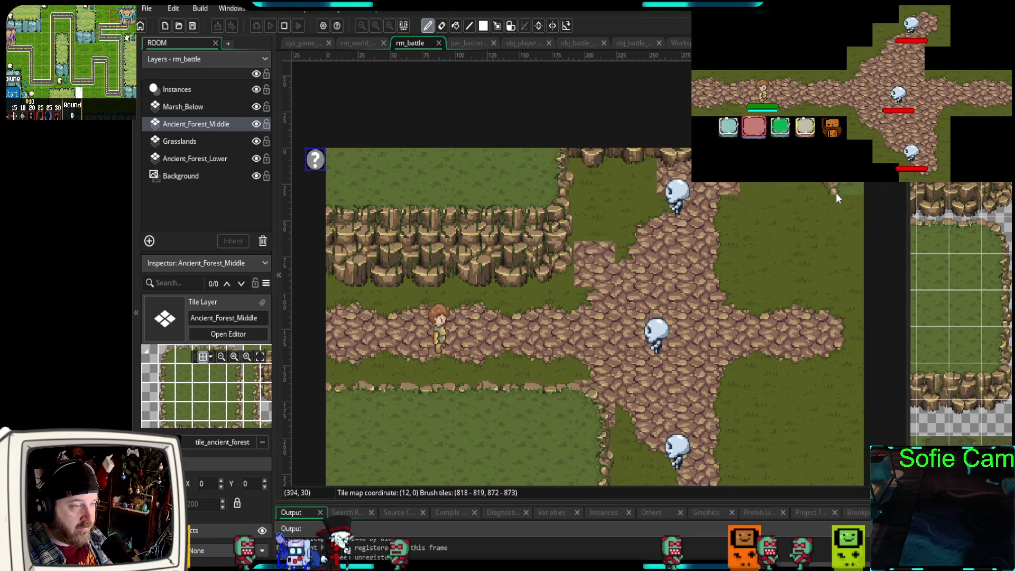
scroll(868, 408, down, 2)
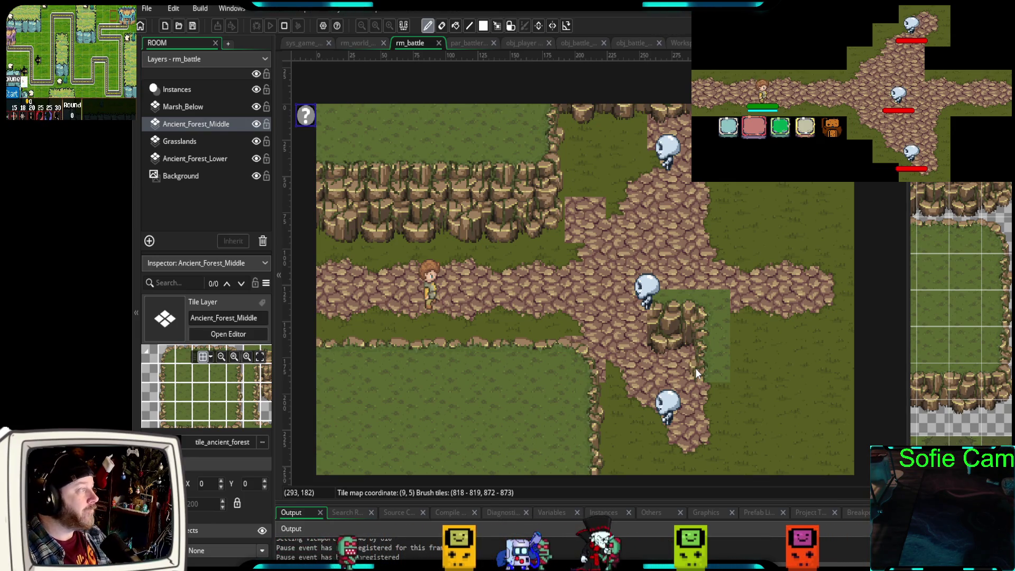
scroll(603, 335, down, 1)
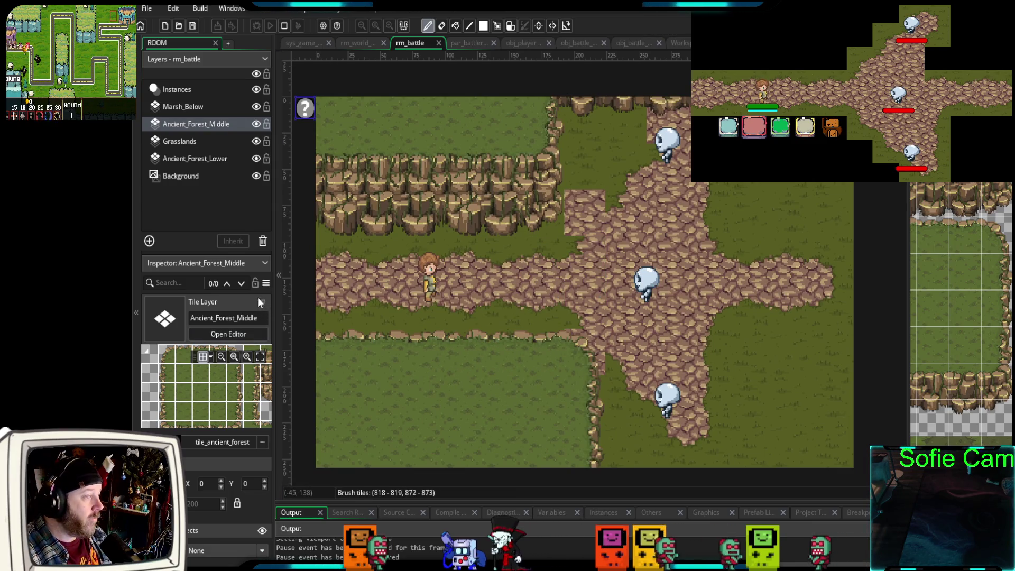
- Add a new tile layer and move it just below Ancient_Forest_Middle
click(201, 159)
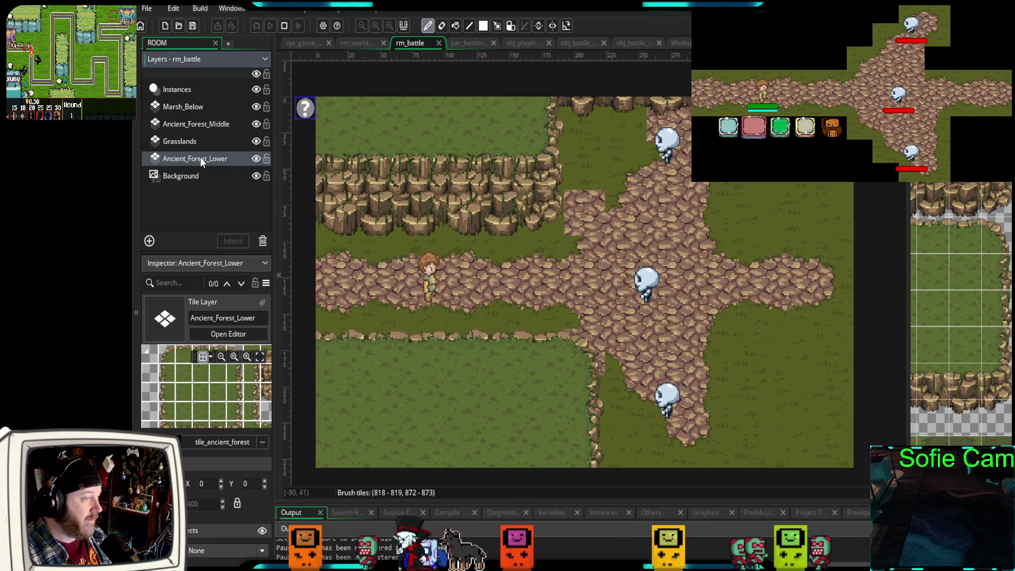
click(195, 141)
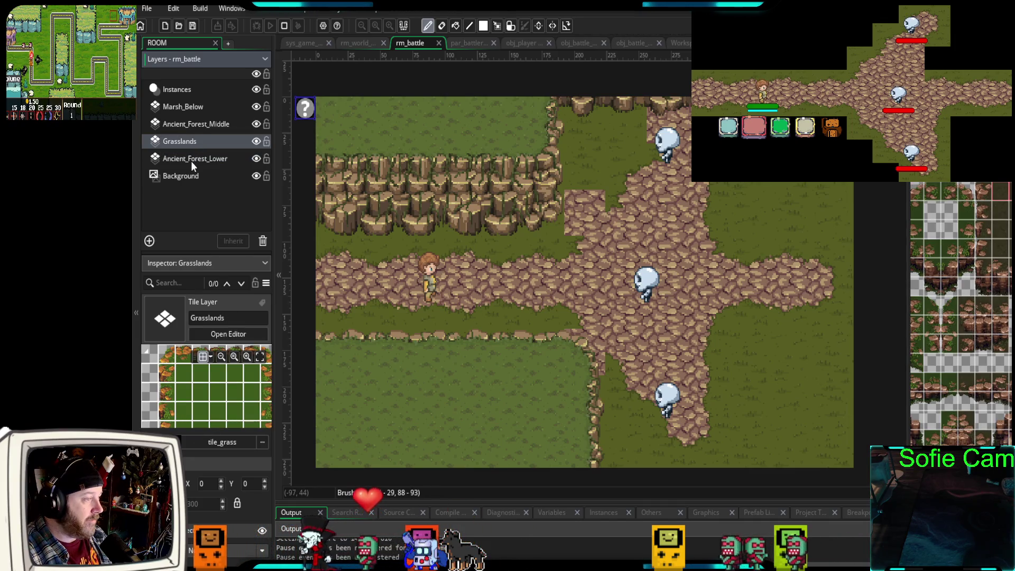
click(196, 126)
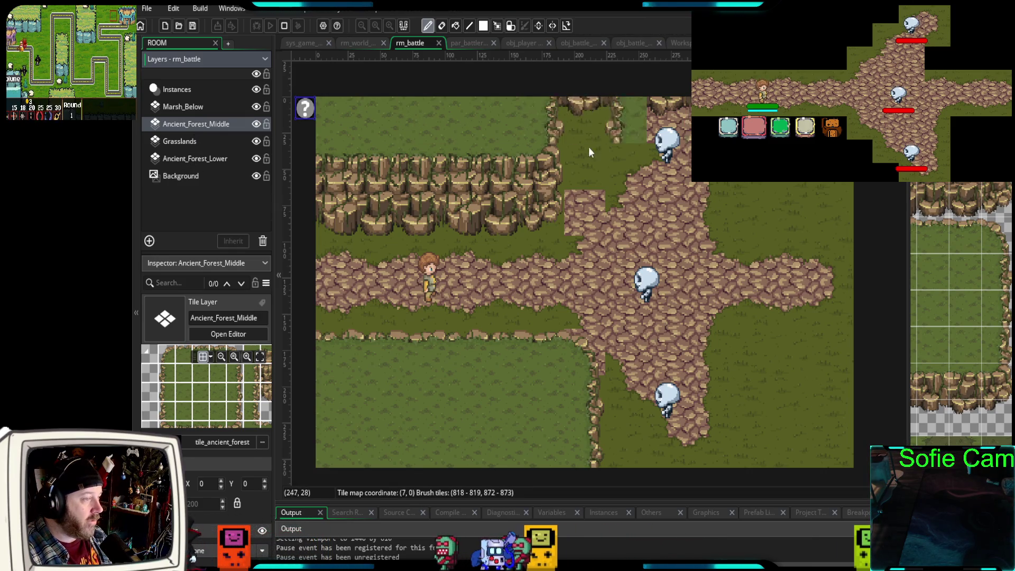
click(184, 220)
click(150, 241)
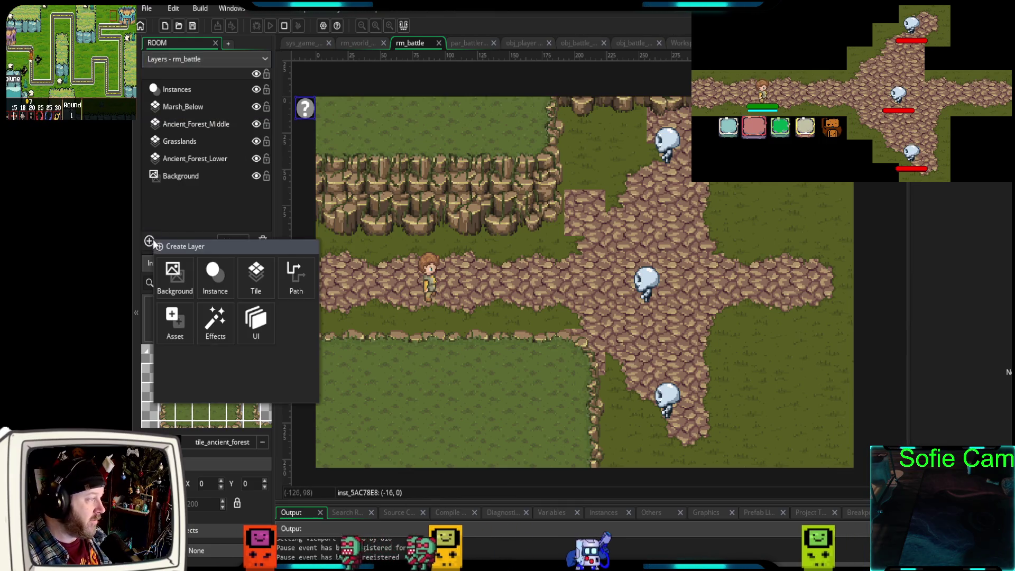
click(255, 272)
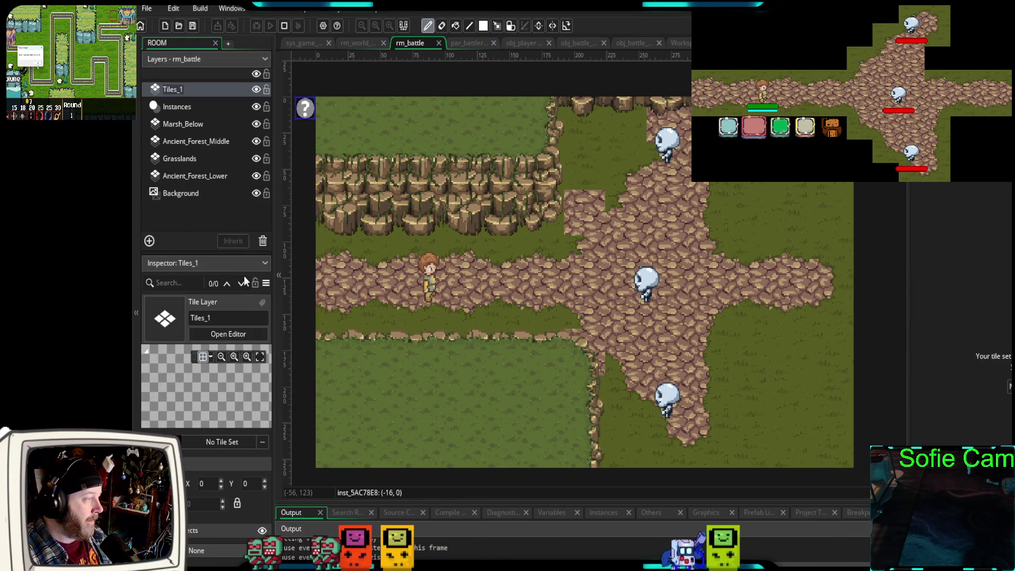
drag(174, 89, 170, 150)
- Rename the new layer to Ancient_Forest_Middle_Low and bring up its tile set choices
click(228, 317)
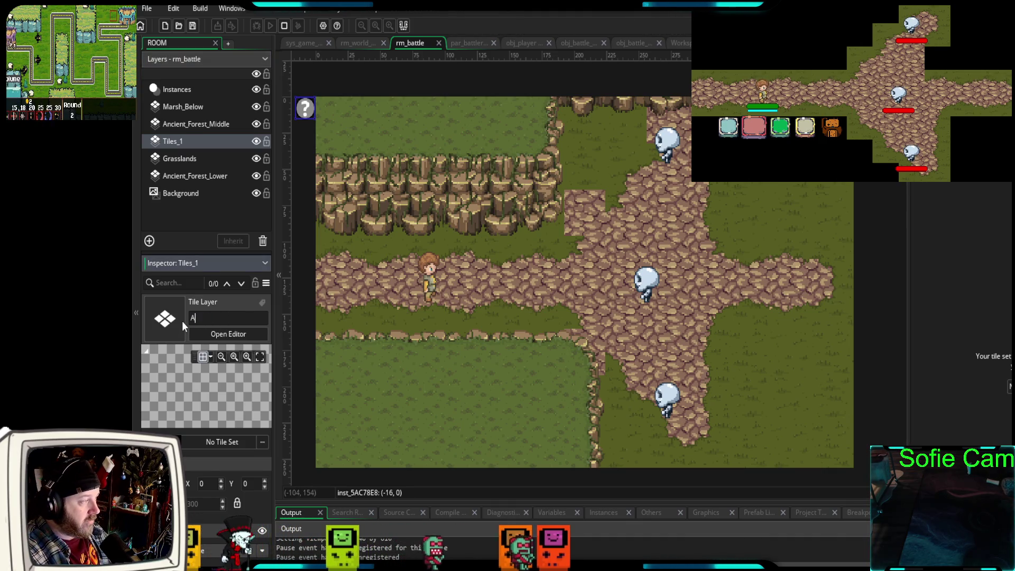
text(Ancient_)
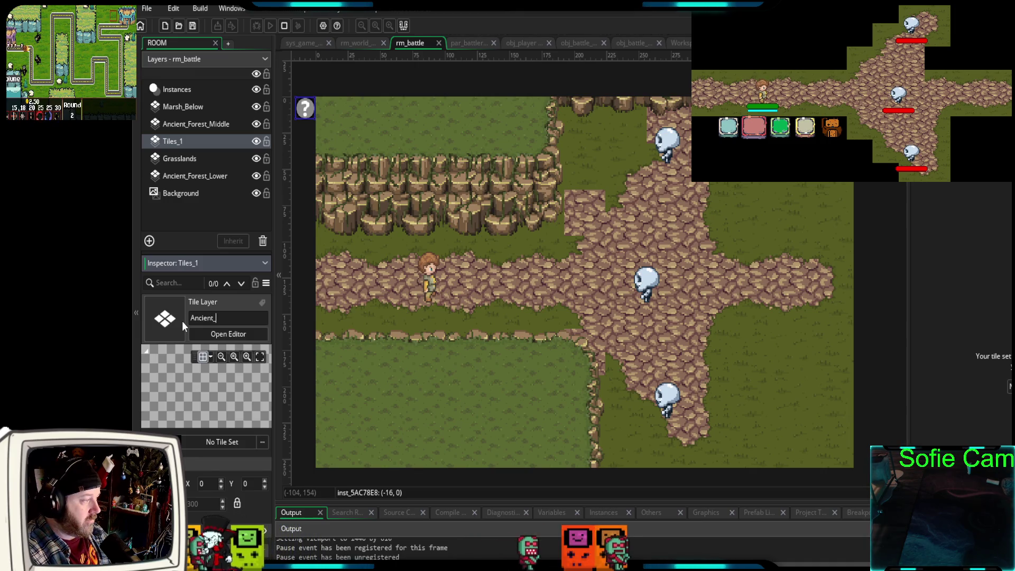
text(Forest_)
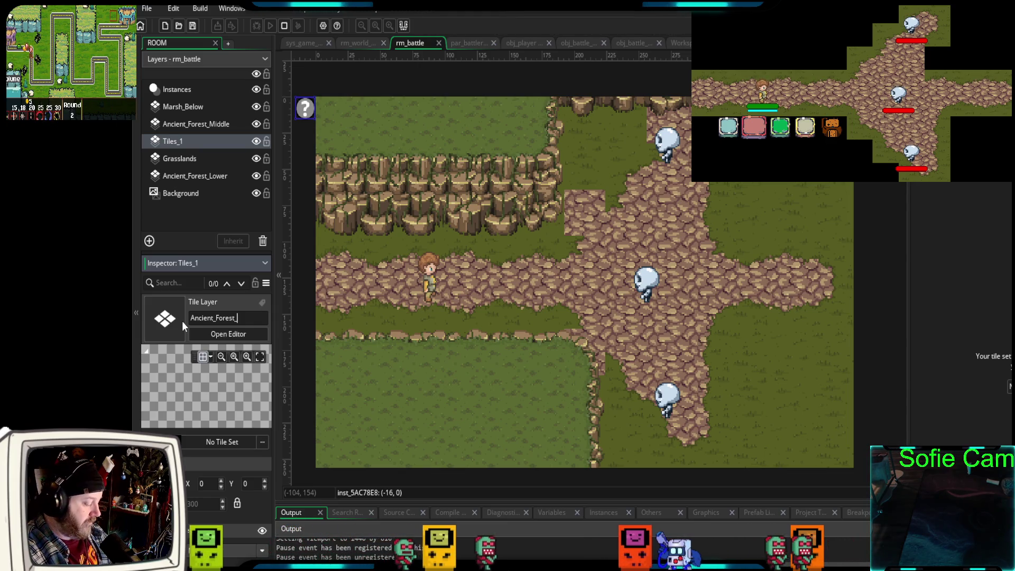
text(L)
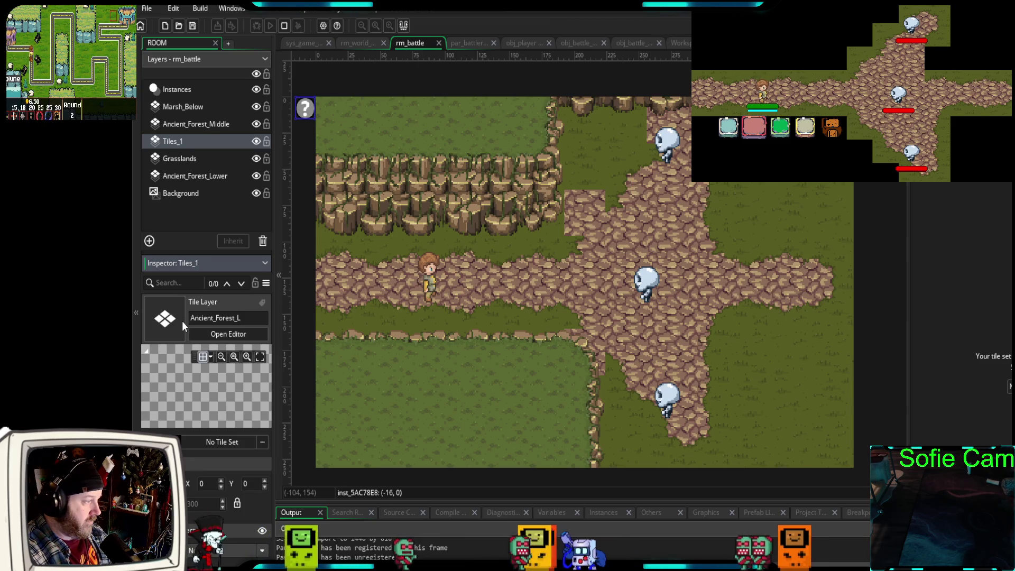
key(BackSpace)
text(Middle)
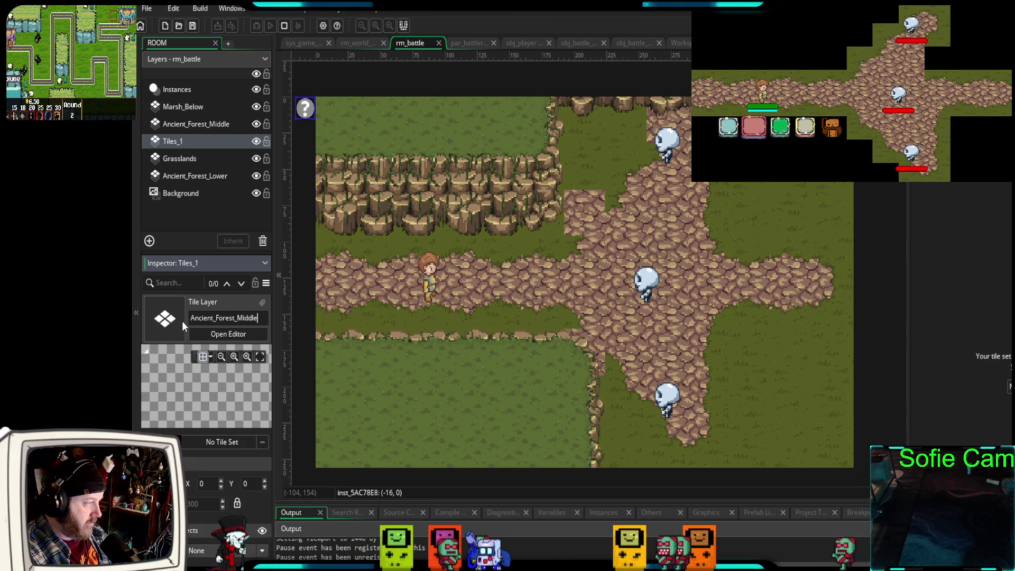
text(_Low)
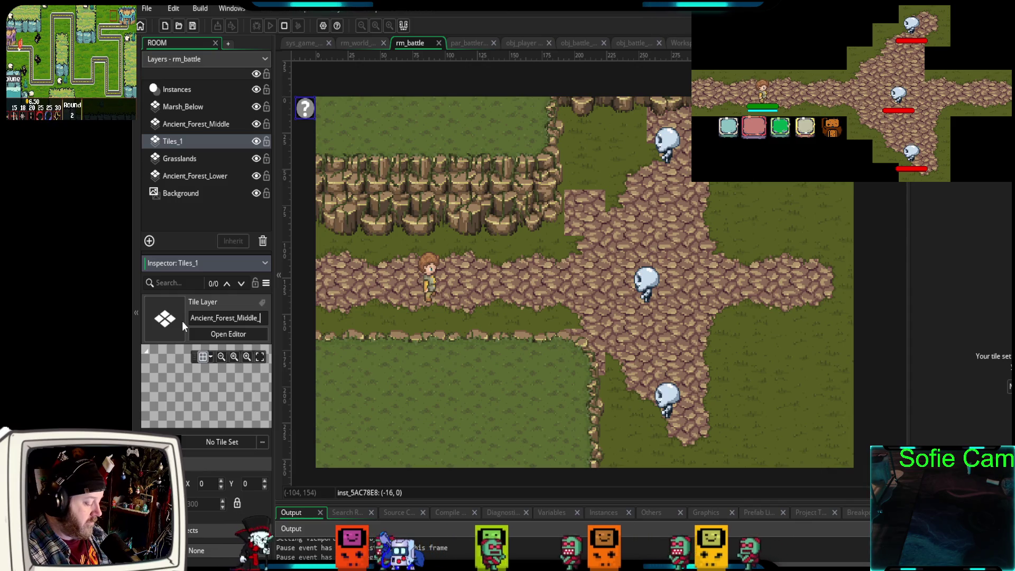
key(Return)
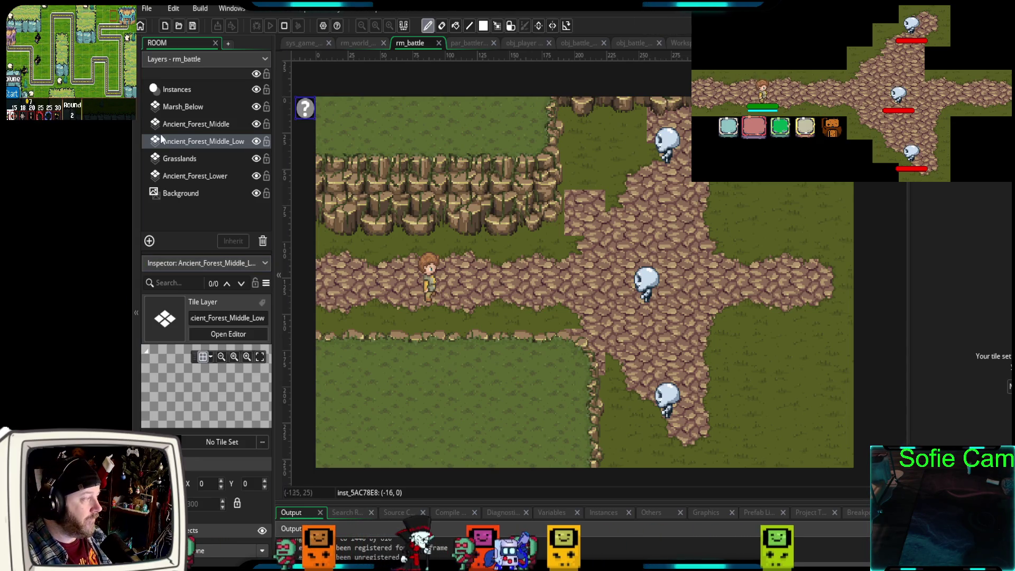
click(222, 441)
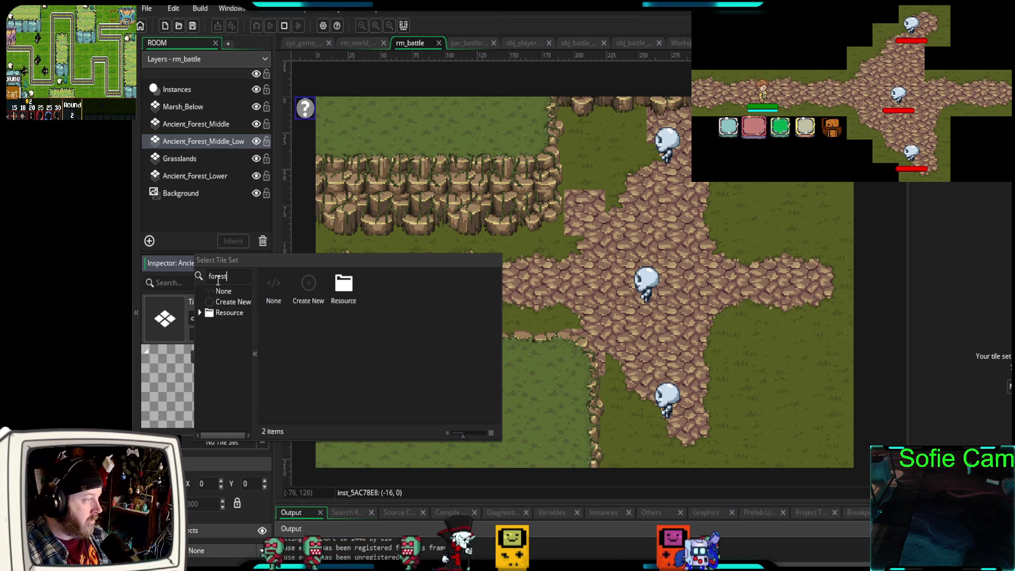
- Assign tile_ancient_forest to the new layer and paint a cobblestone block near the upper path
double_click(297, 291)
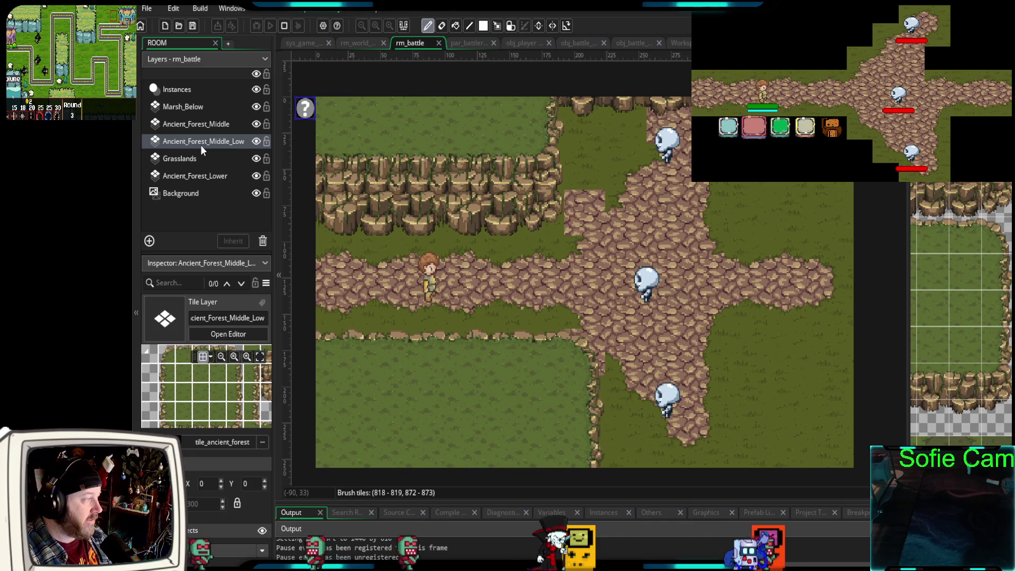
scroll(911, 238, down, 5)
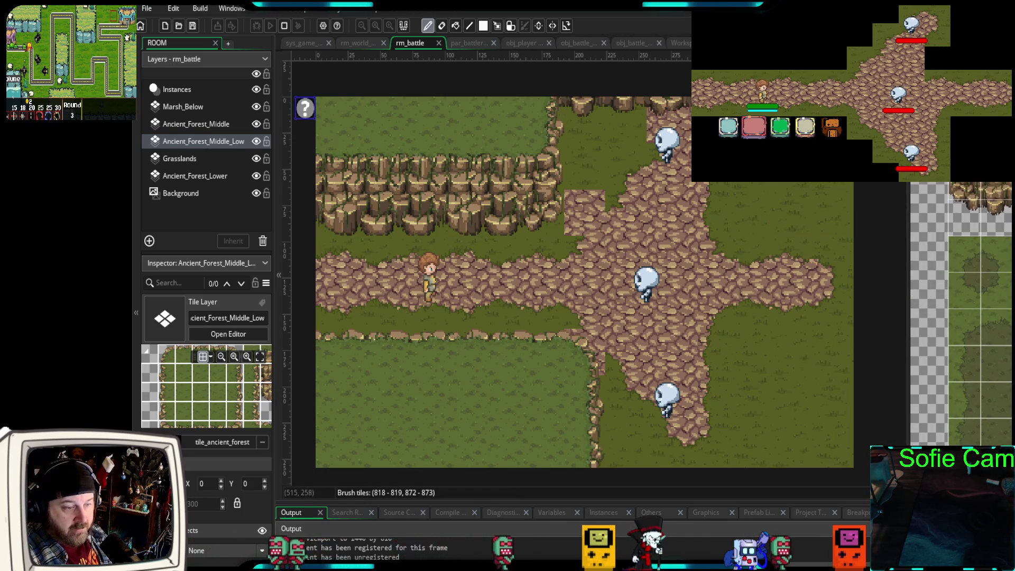
scroll(961, 315, down, 5)
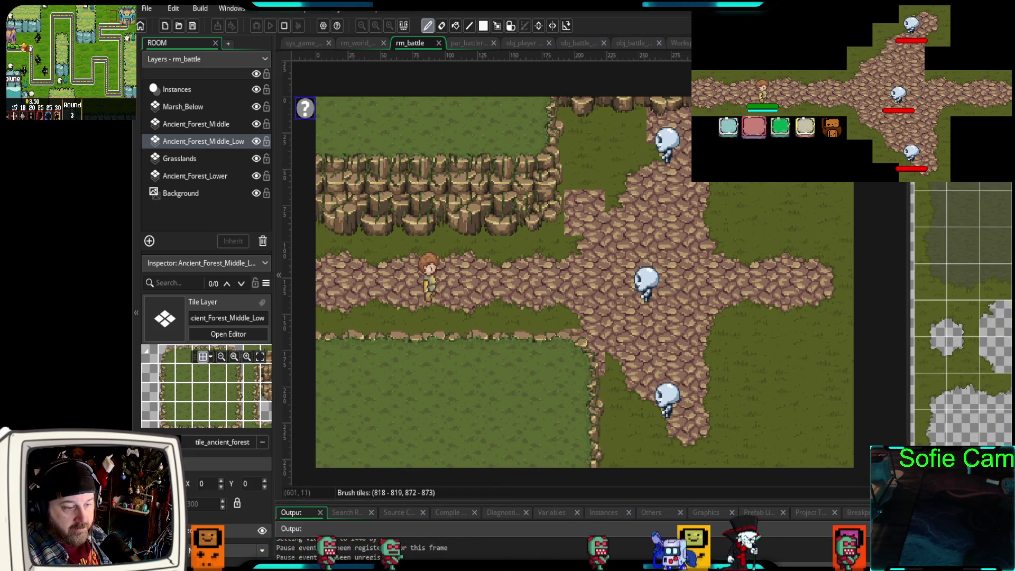
scroll(962, 315, down, 5)
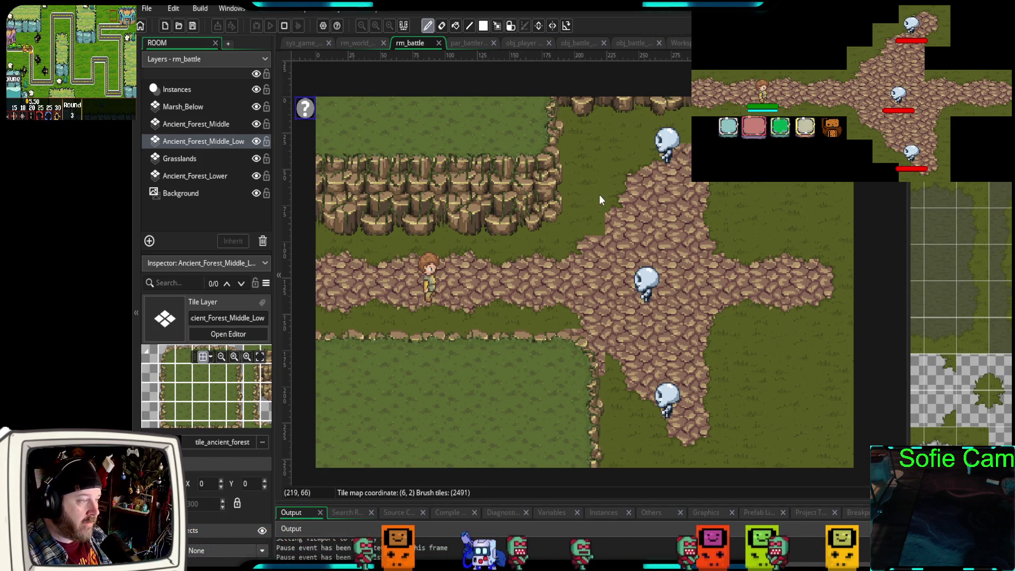
click(589, 204)
scroll(961, 314, down, 3)
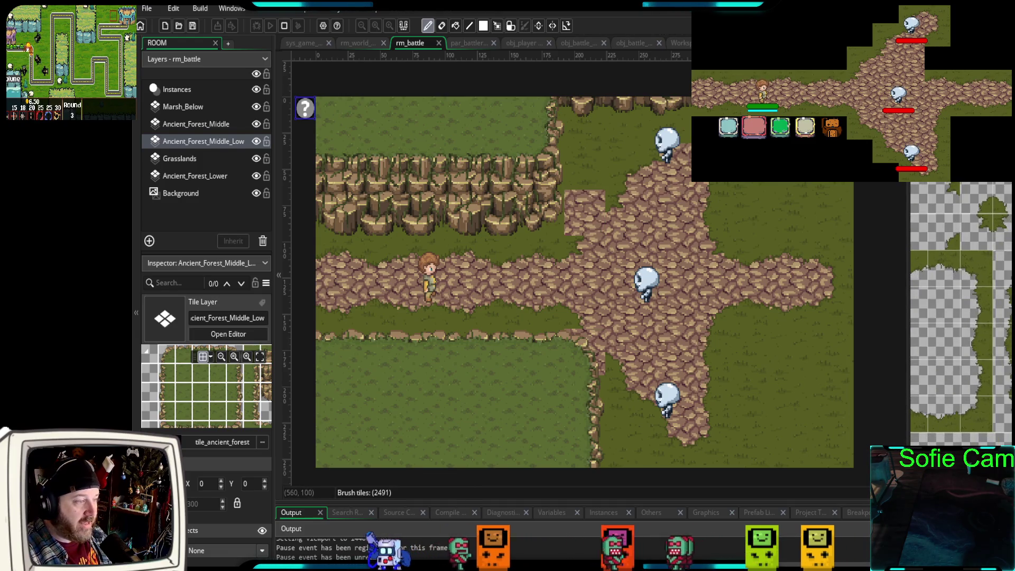
scroll(975, 334, up, 3)
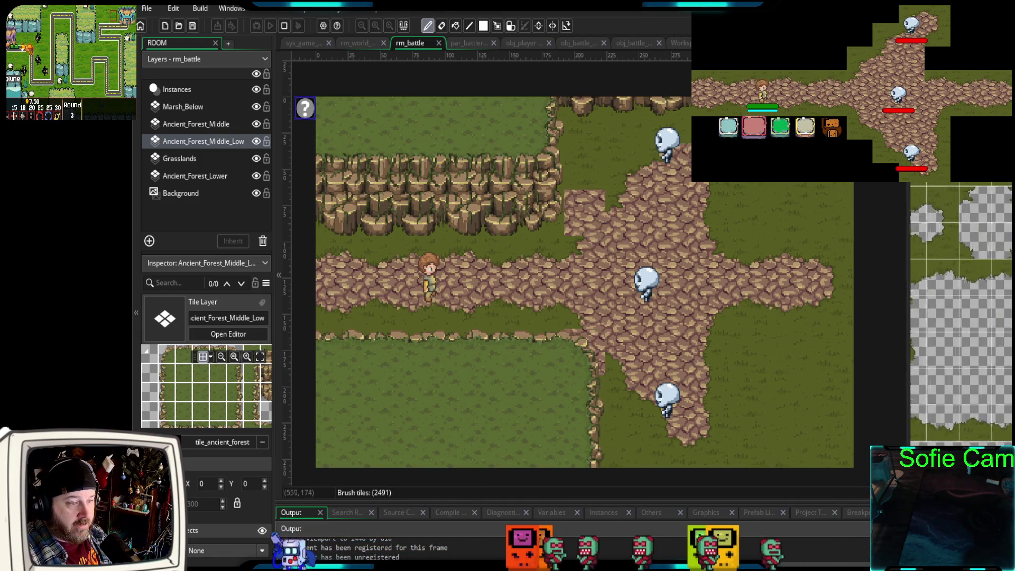
- Paint grass over the cobblestone edges beside the top skull at the upper crossroads
click(976, 298)
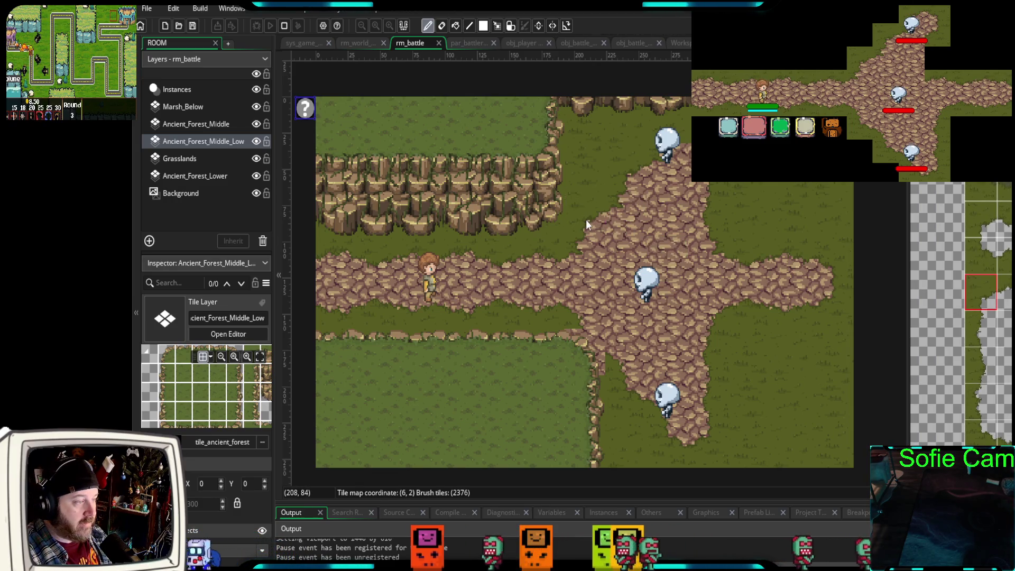
click(695, 198)
drag(777, 226, 731, 270)
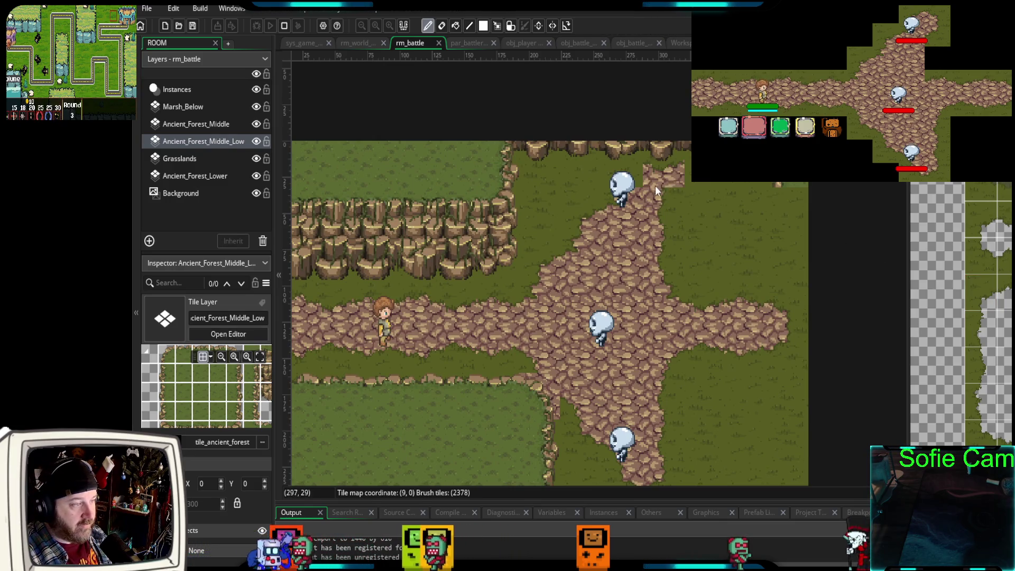
click(648, 186)
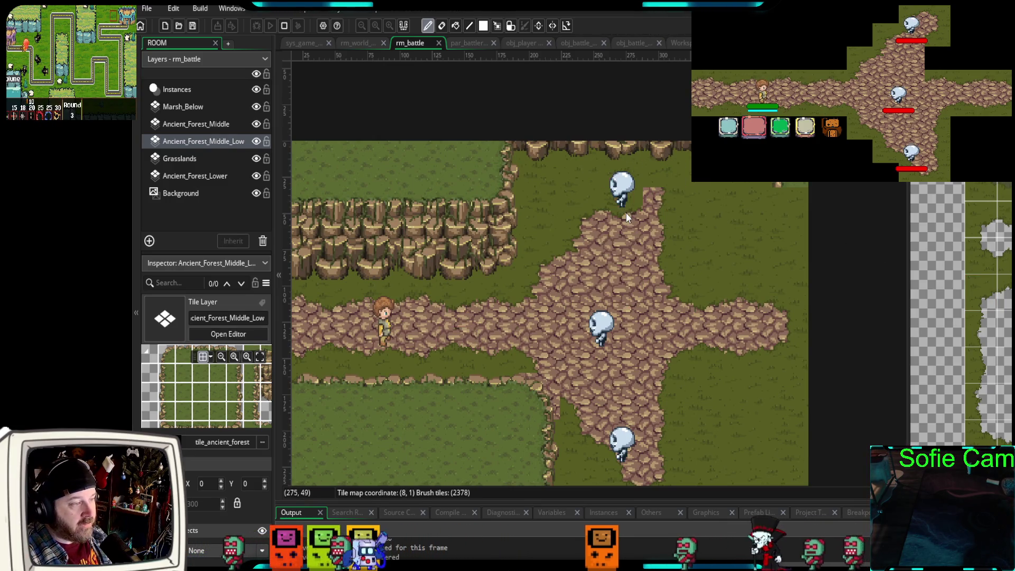
click(659, 205)
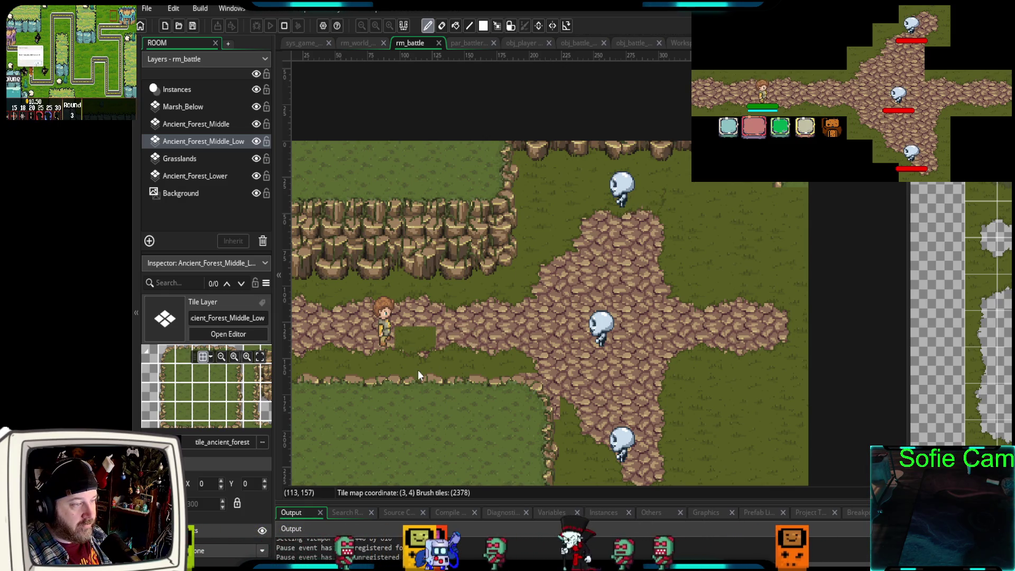
drag(642, 450, 661, 277)
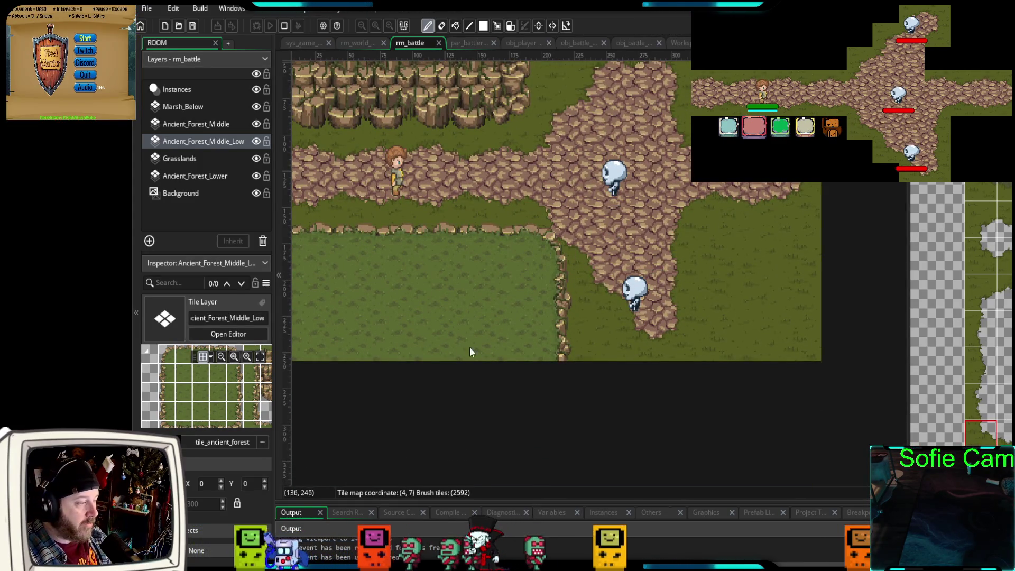
scroll(640, 233, up, 3)
drag(584, 286, 600, 261)
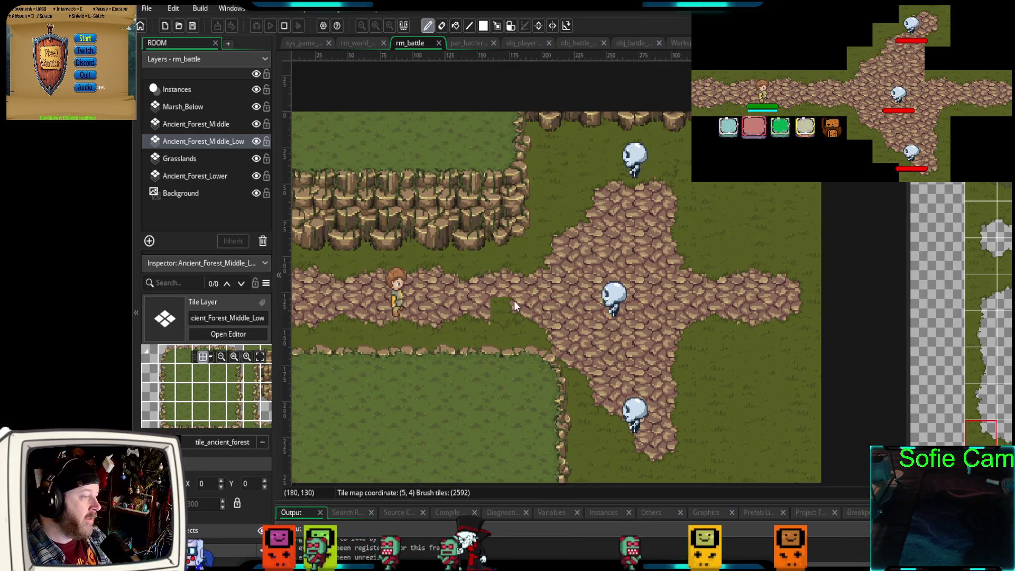
- On Ancient_Forest_Middle, add a cliff block at the room's top right and pick a 2x2 grass corner brush
click(216, 123)
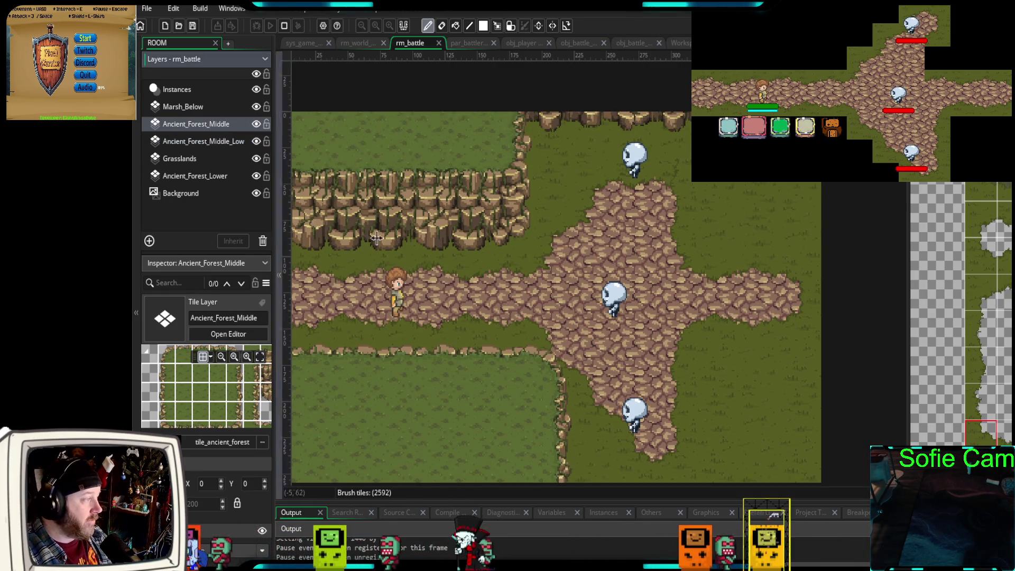
scroll(961, 314, up, 2)
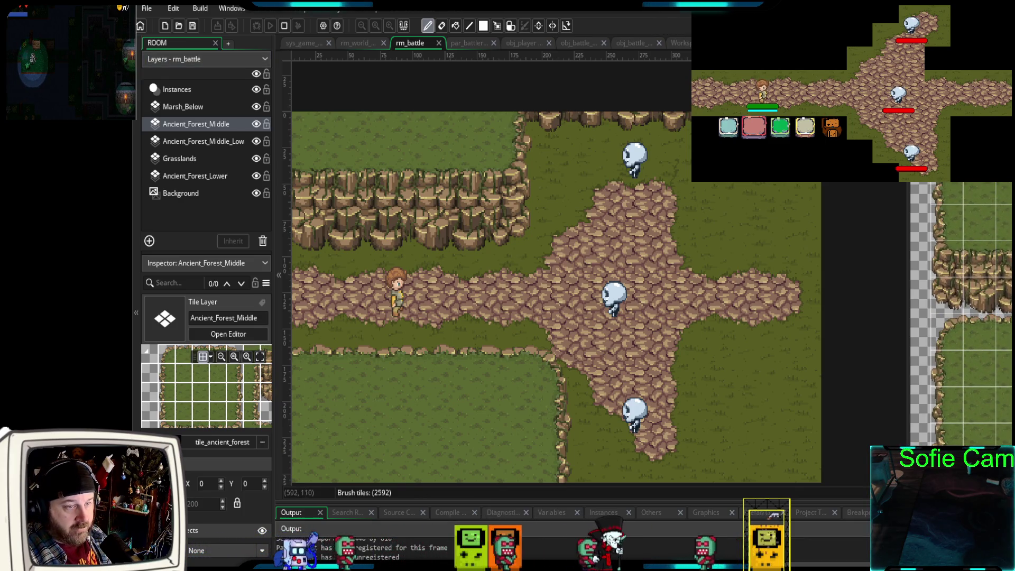
scroll(961, 315, down, 3)
drag(939, 222, 938, 296)
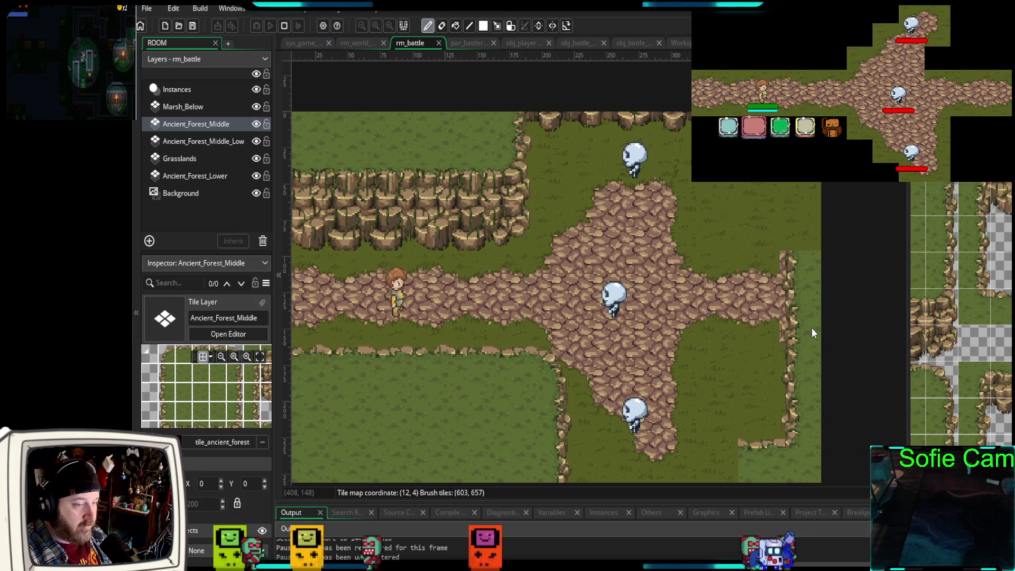
drag(813, 332, 815, 235)
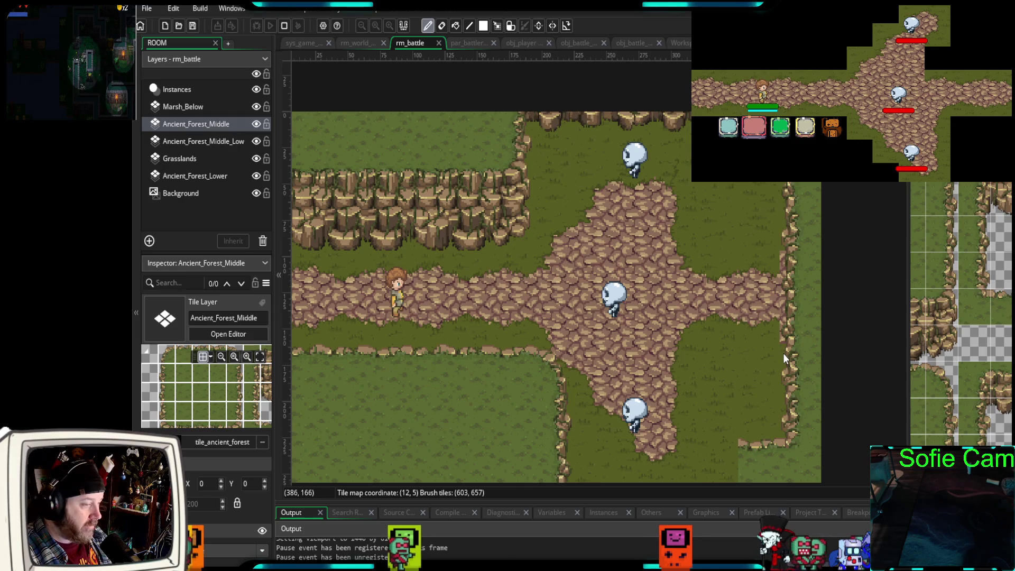
key(ctrl+z)
key(ctrl+z)
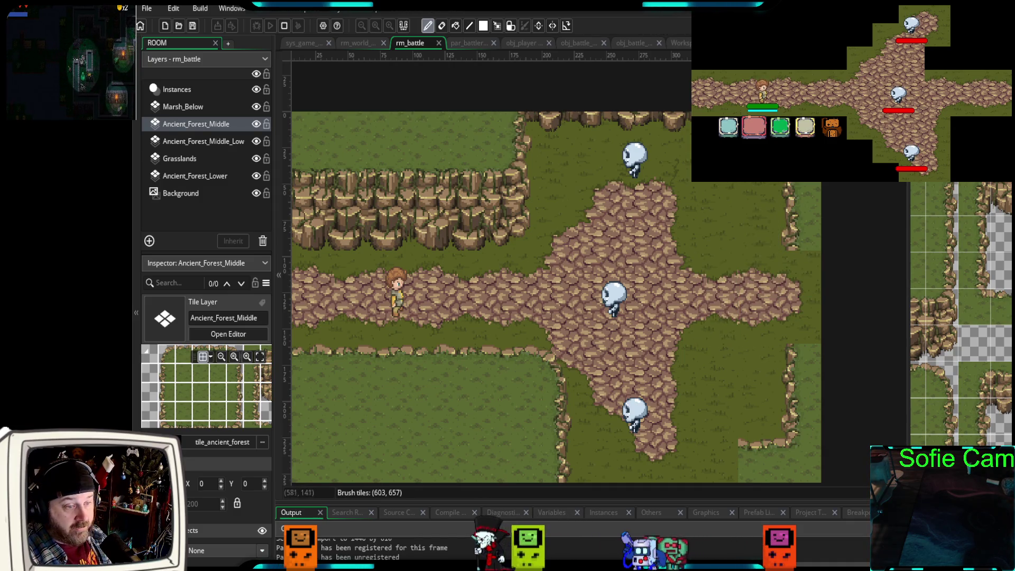
scroll(991, 334, down, 2)
scroll(946, 275, left, 2)
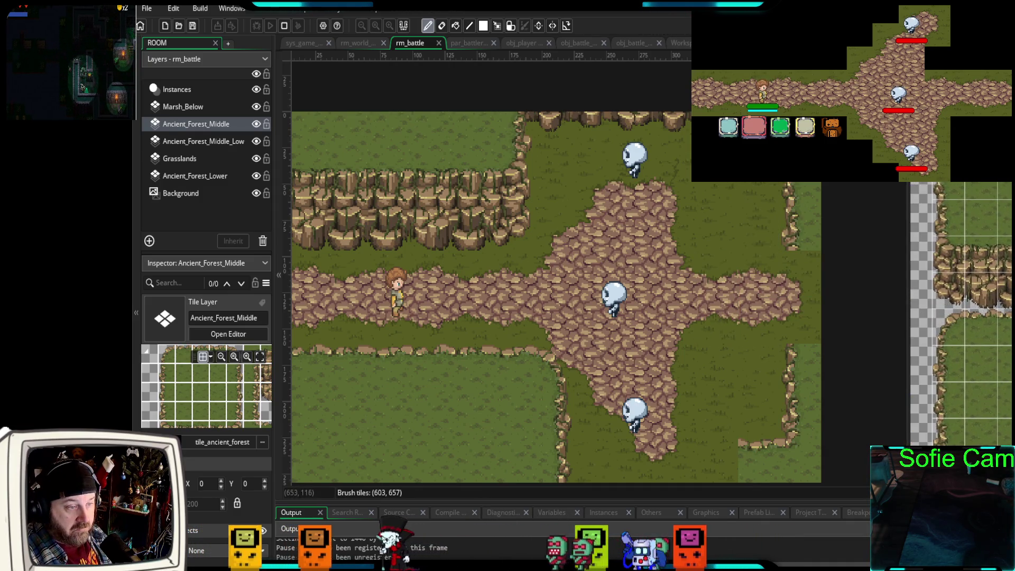
click(813, 235)
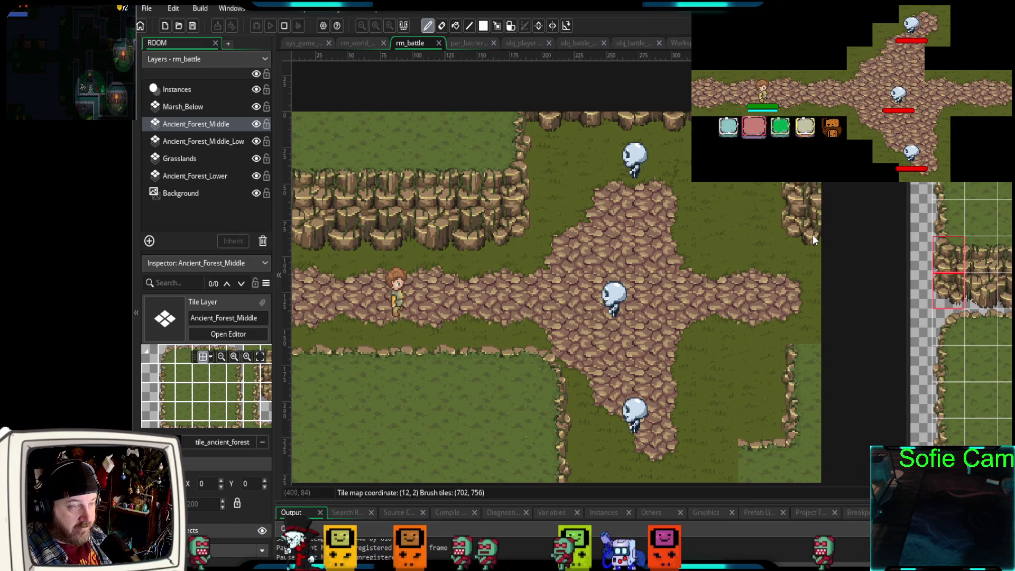
drag(951, 329, 981, 365)
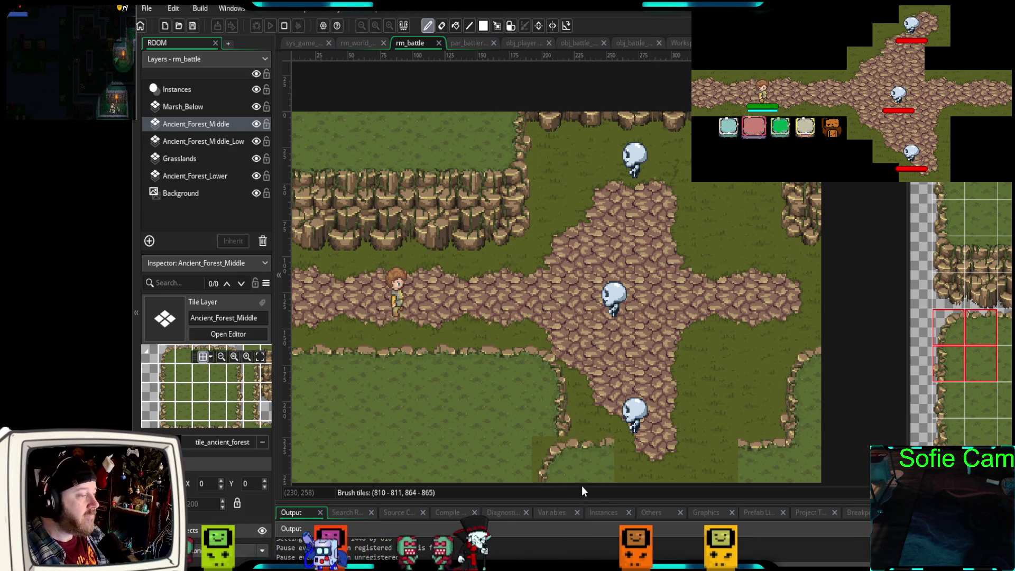
drag(560, 419, 615, 401)
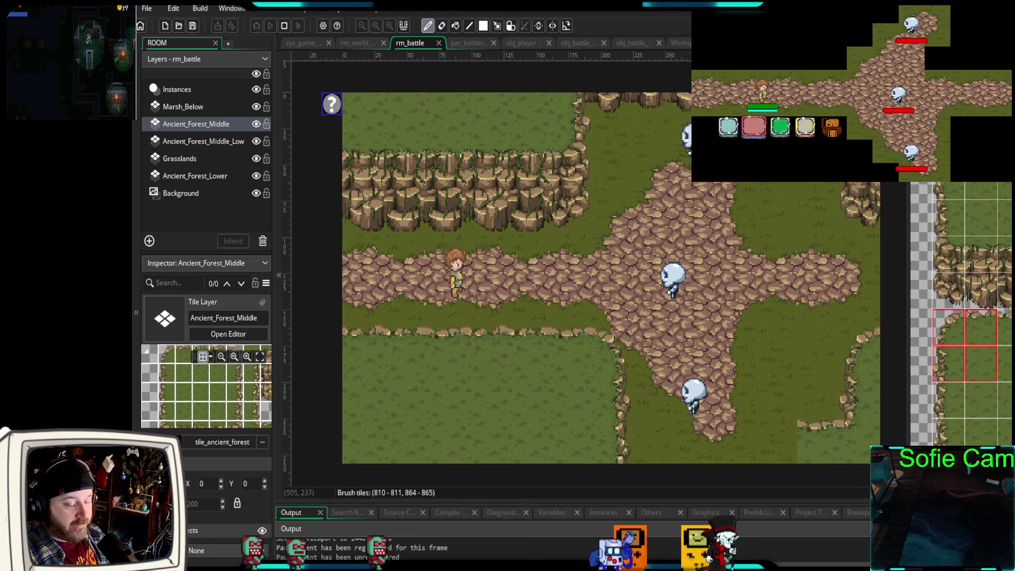
click(1010, 328)
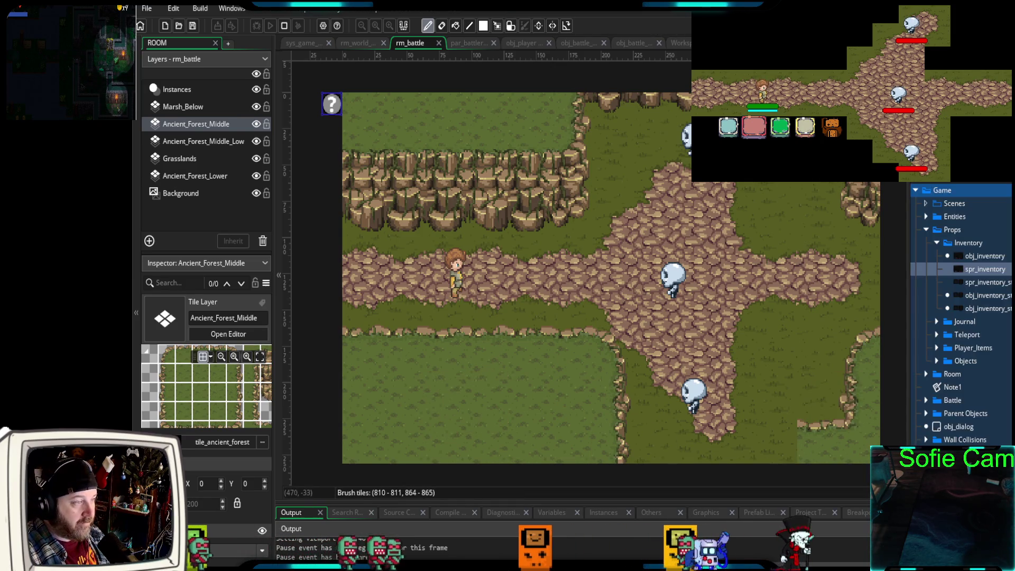
- Create asset layer Assets_1 and place it below Ancient_Forest_Middle at depth 300
scroll(977, 324, down, 5)
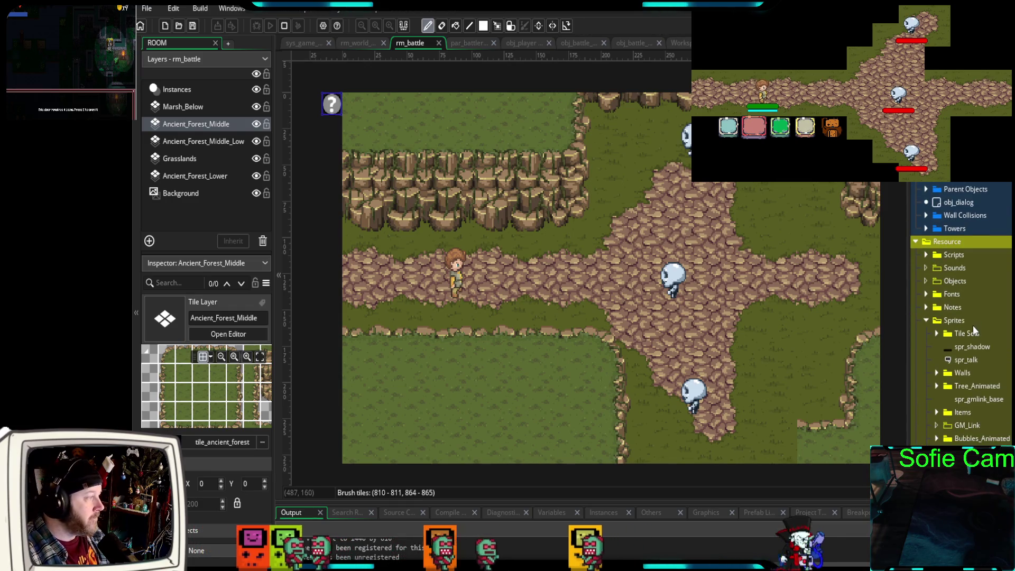
click(179, 217)
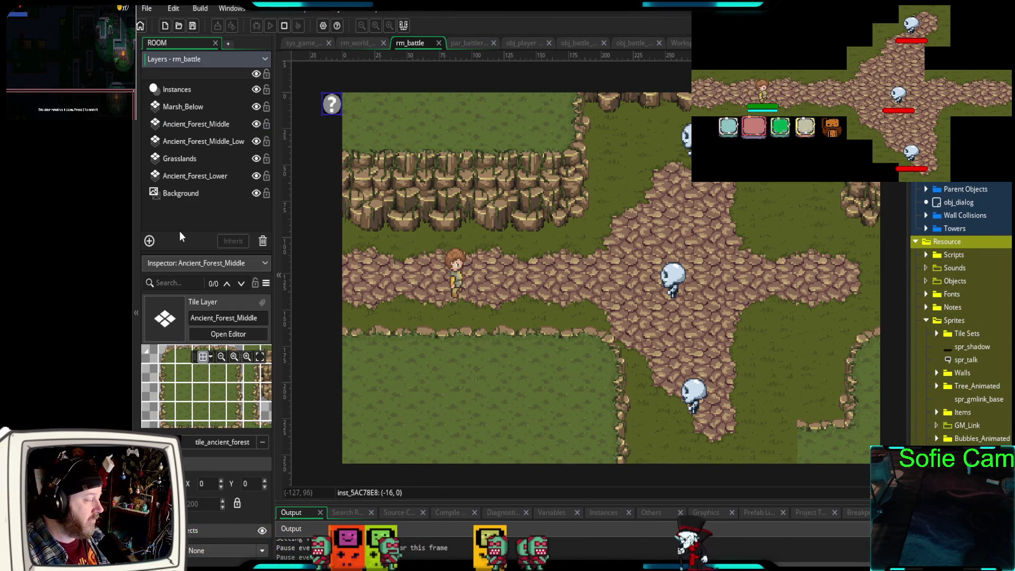
click(150, 240)
click(176, 326)
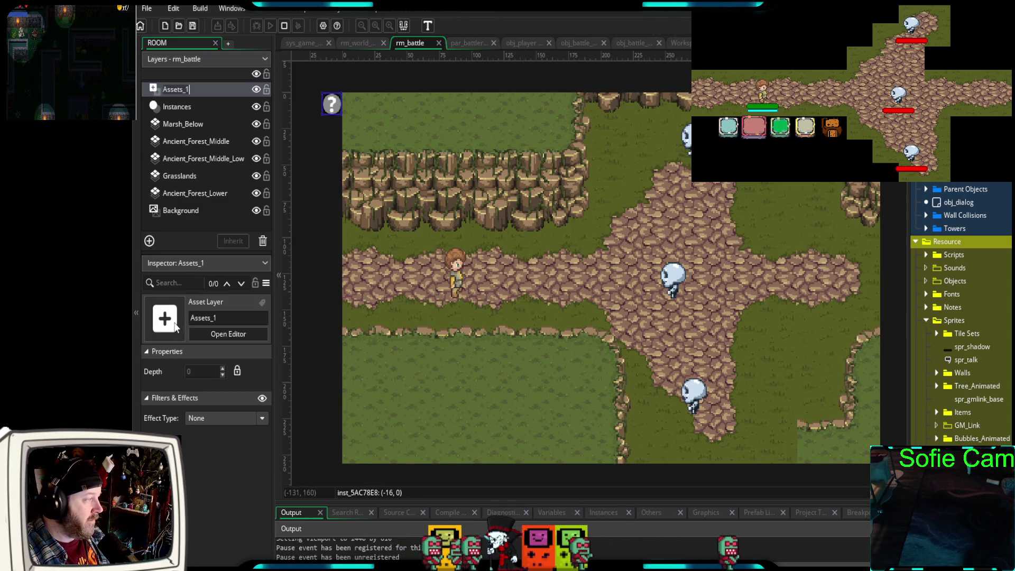
drag(157, 124, 167, 146)
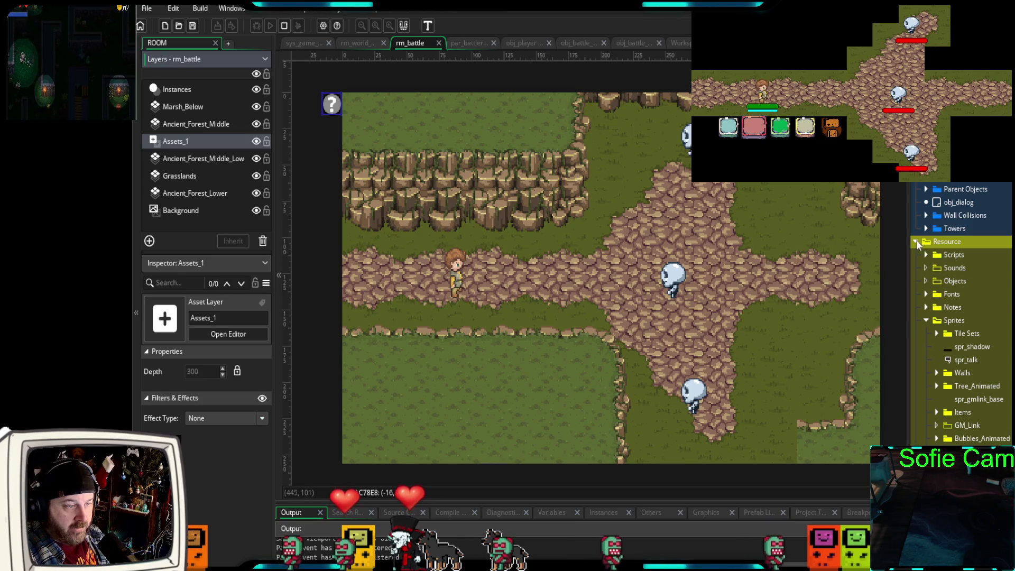
scroll(947, 317, up, 5)
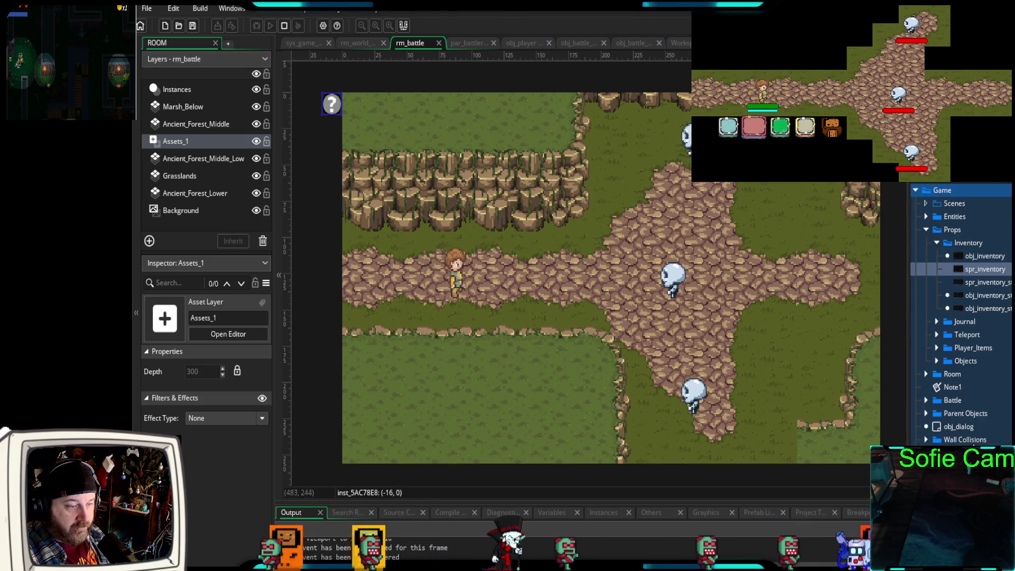
scroll(962, 317, down, 8)
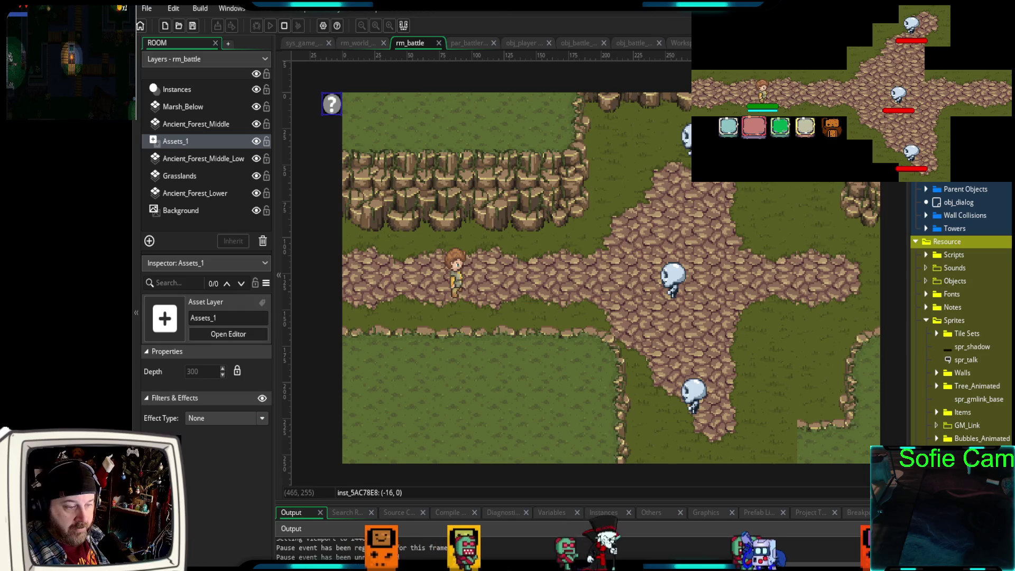
scroll(991, 412, down, 8)
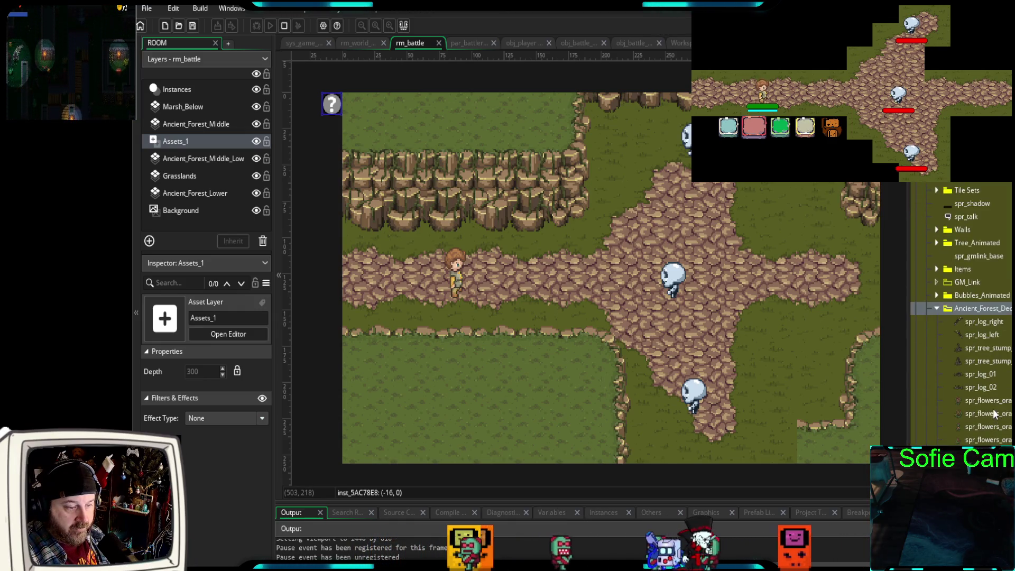
- Place spr_flowers_orange_02 on the grass right of the path and move Assets_1 above Ancient_Forest_Middle
mouse_move(961, 318)
mouse_down()
mouse_move(450, 345)
mouse_move(377, 252)
mouse_up()
drag(599, 206, 618, 171)
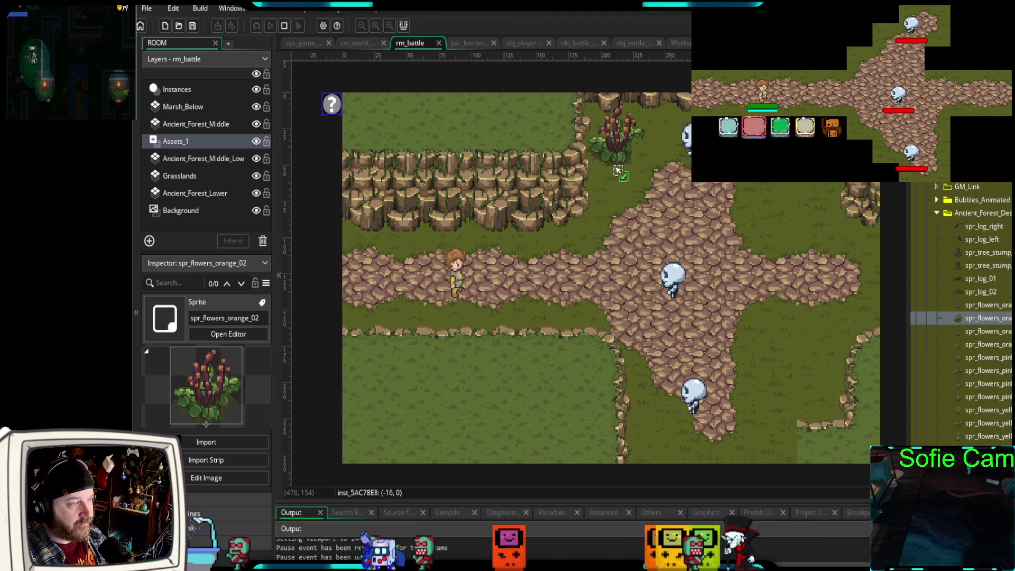
mouse_move(535, 167)
mouse_down()
mouse_move(757, 239)
mouse_move(791, 236)
mouse_move(793, 218)
mouse_up()
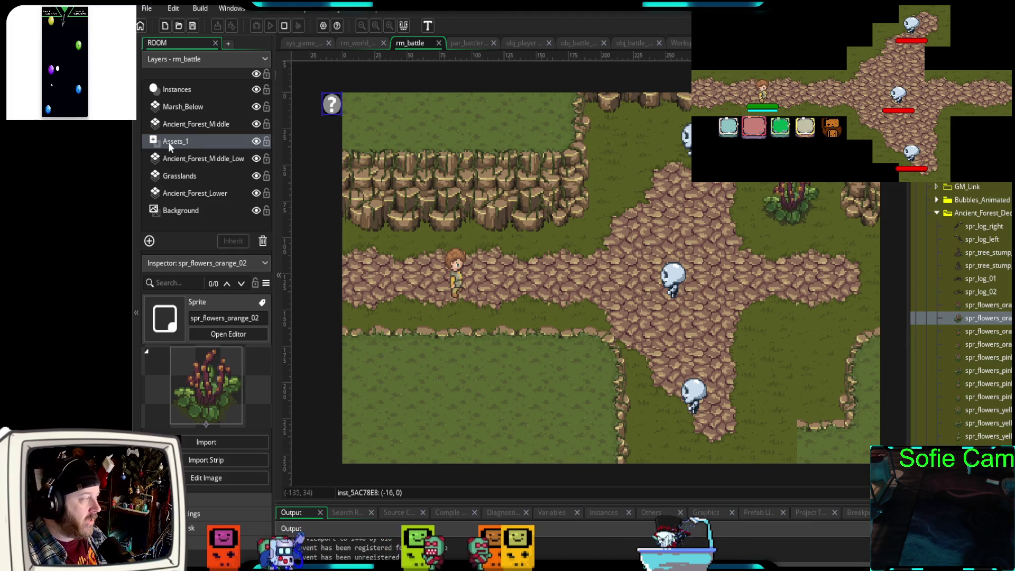
drag(159, 139, 159, 123)
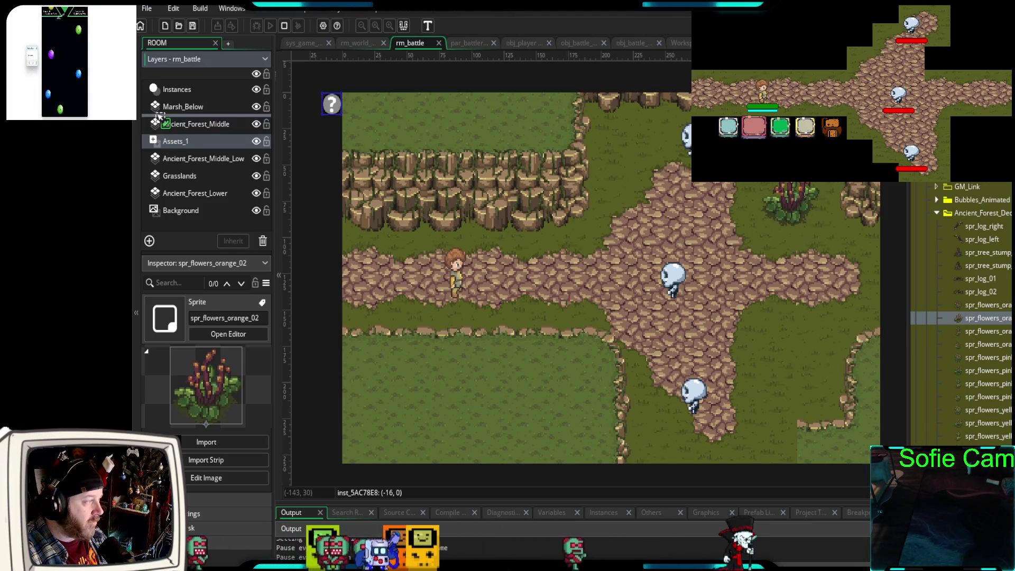
drag(804, 208, 786, 234)
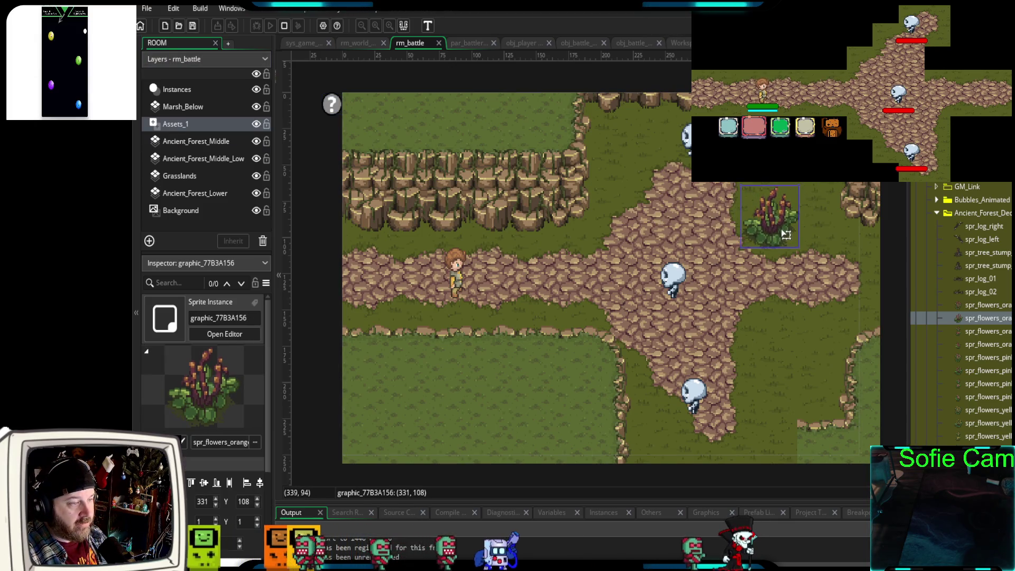
- Place spr_flowers_pink_04 on the grass left of the crossroads
click(968, 396)
mouse_move(963, 401)
mouse_down()
mouse_move(616, 208)
mouse_move(581, 240)
mouse_up()
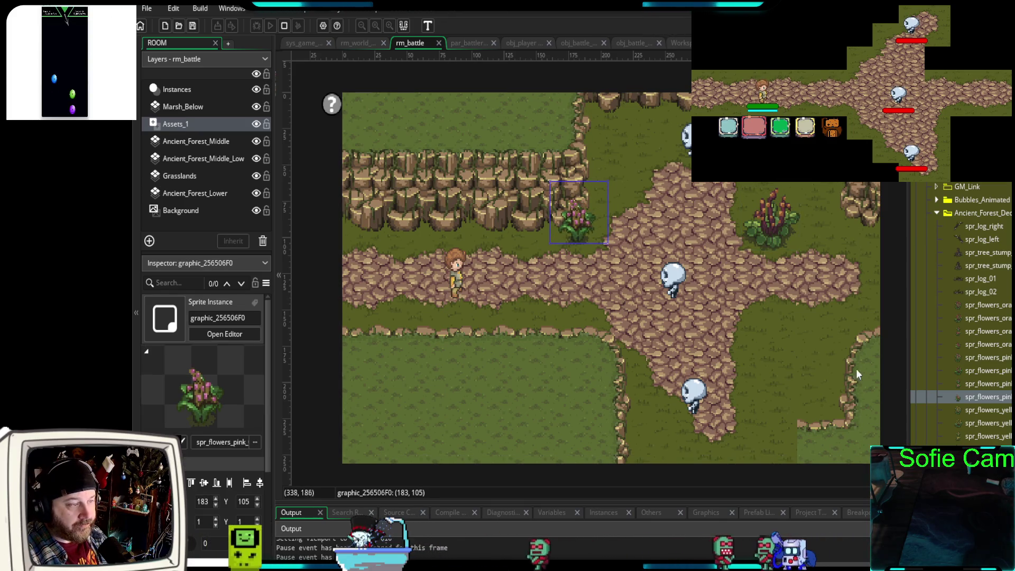
click(960, 294)
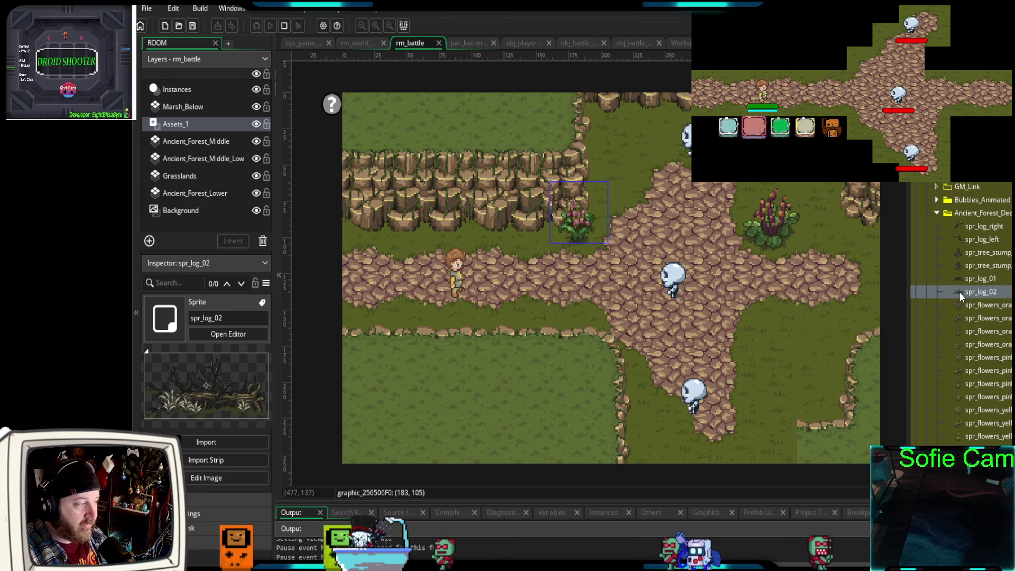
- Add spr_log_02, shrink it and position it along the room's top-left edge
mouse_move(960, 292)
mouse_down()
mouse_move(747, 365)
mouse_move(654, 315)
mouse_move(432, 127)
mouse_move(500, 162)
mouse_up()
drag(582, 155, 583, 155)
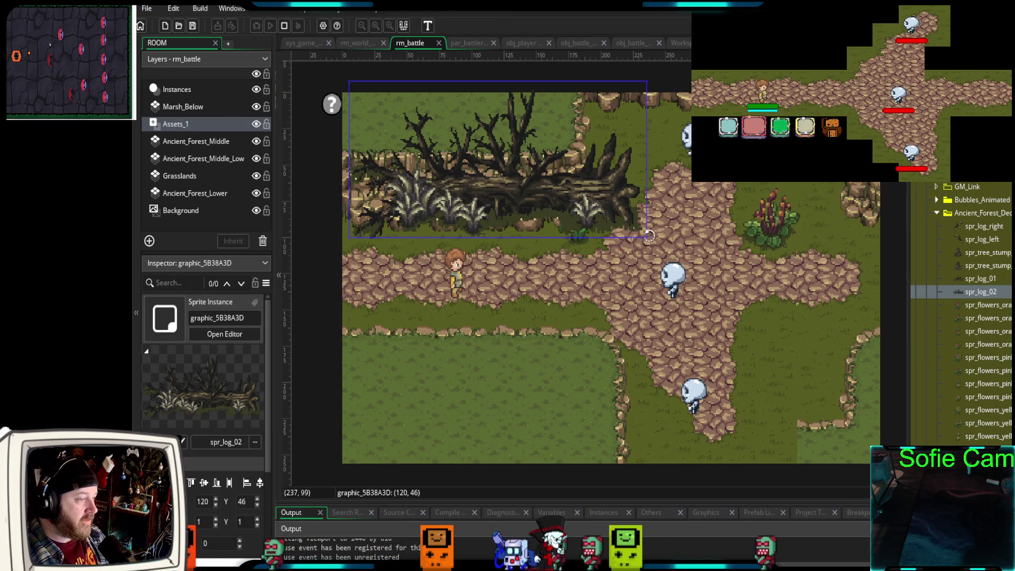
mouse_move(649, 236)
mouse_down()
mouse_move(589, 183)
mouse_move(565, 190)
mouse_move(540, 161)
mouse_move(545, 152)
mouse_move(564, 162)
mouse_up()
drag(489, 154, 493, 125)
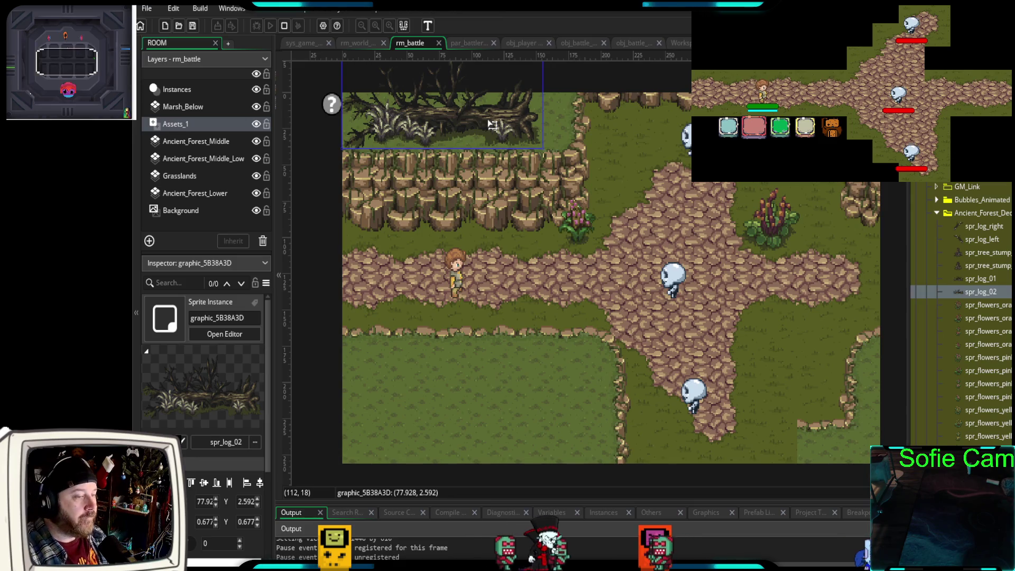
- Add spr_tree_stump_02, shrink it and move it into the bottom-left corner
click(960, 280)
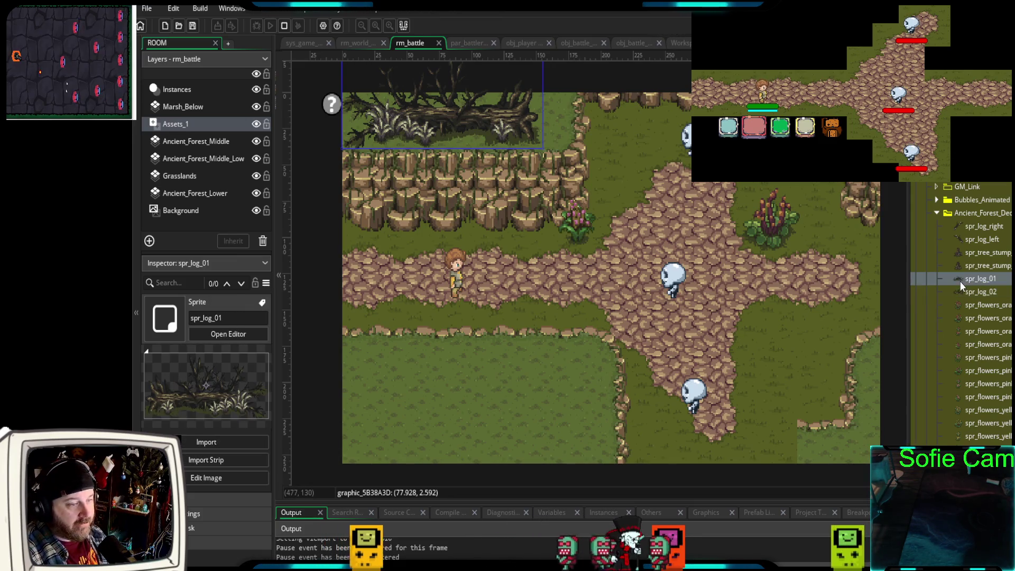
click(963, 266)
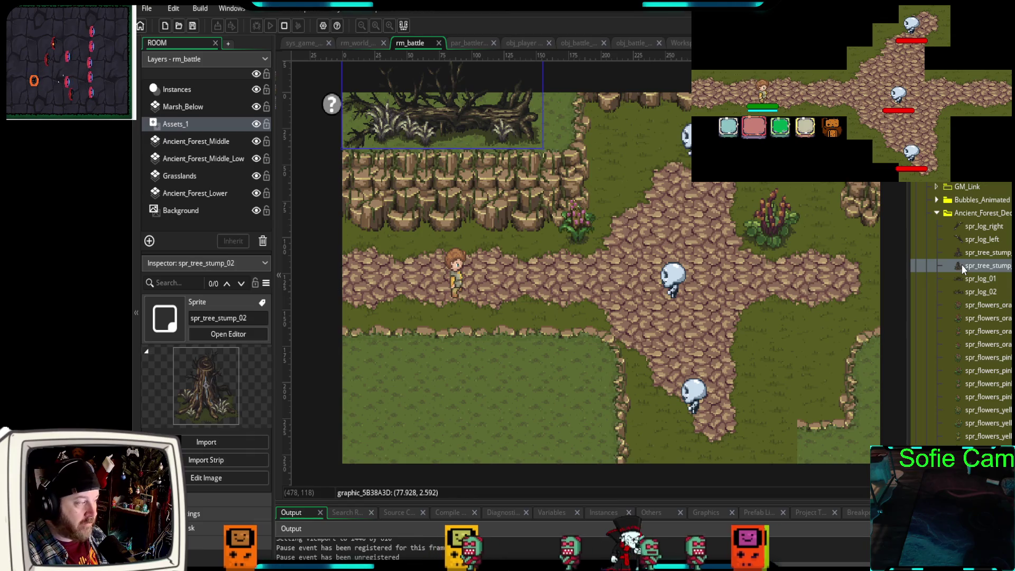
drag(963, 265, 891, 281)
mouse_move(773, 300)
mouse_down()
mouse_move(603, 347)
mouse_move(541, 351)
mouse_up()
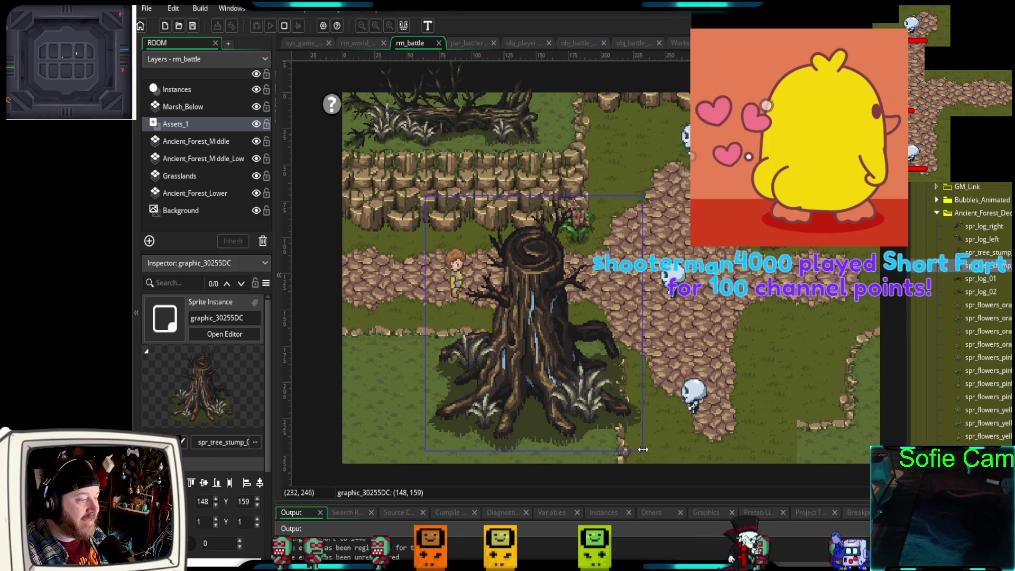
drag(642, 454, 543, 331)
mouse_move(476, 274)
mouse_down()
mouse_move(434, 407)
mouse_move(404, 444)
mouse_move(417, 440)
mouse_up()
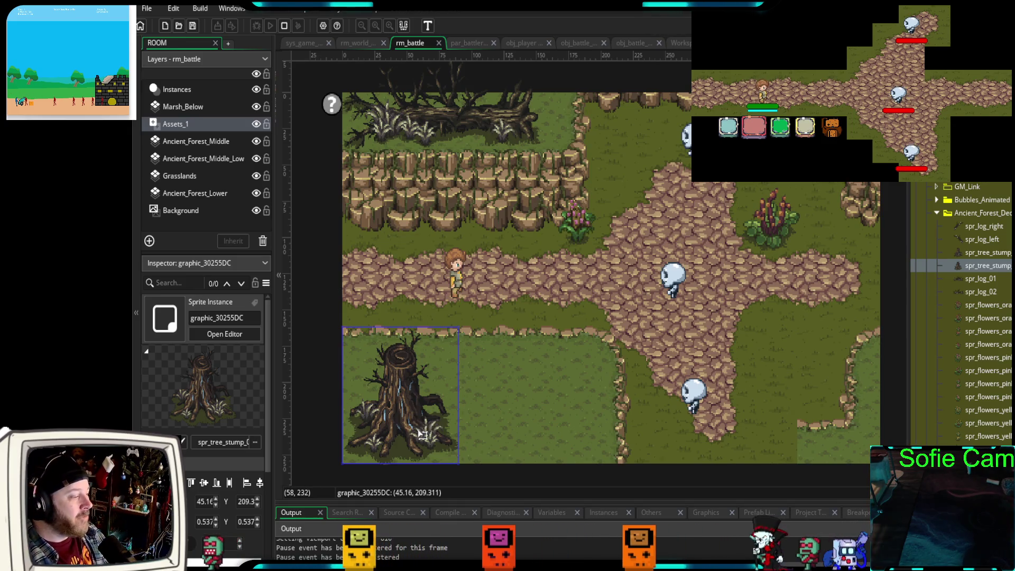
drag(418, 423, 381, 431)
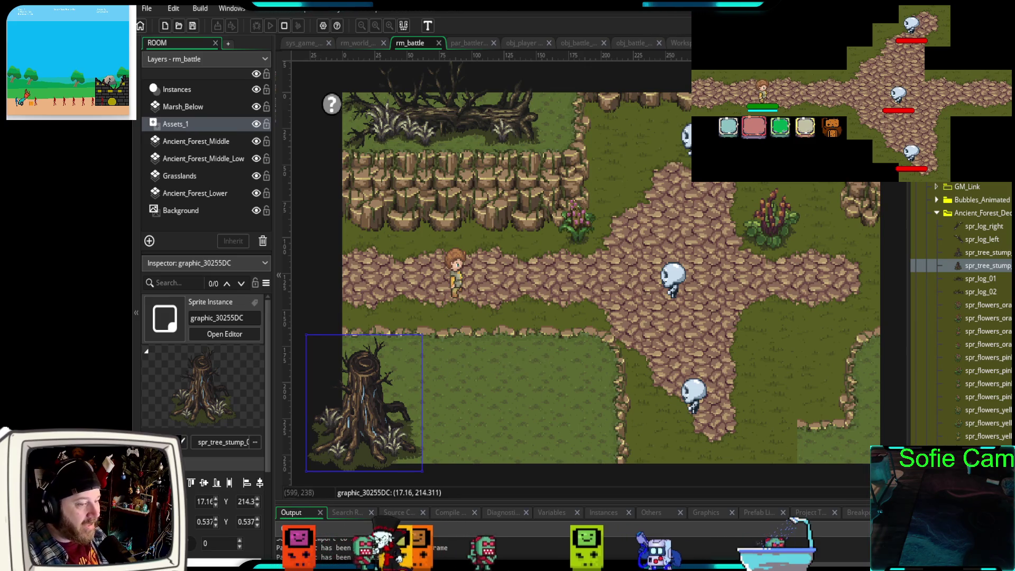
scroll(979, 397, down, 6)
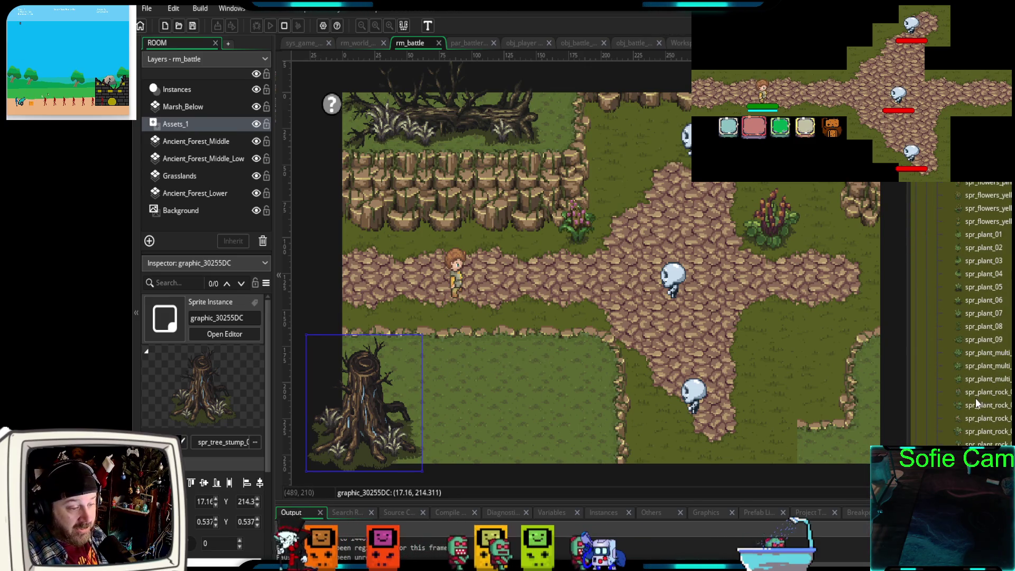
- Place spr_plant_rock_06 on the lower-right grass, then select the Ancient_Forest_Middle tile layer
click(976, 401)
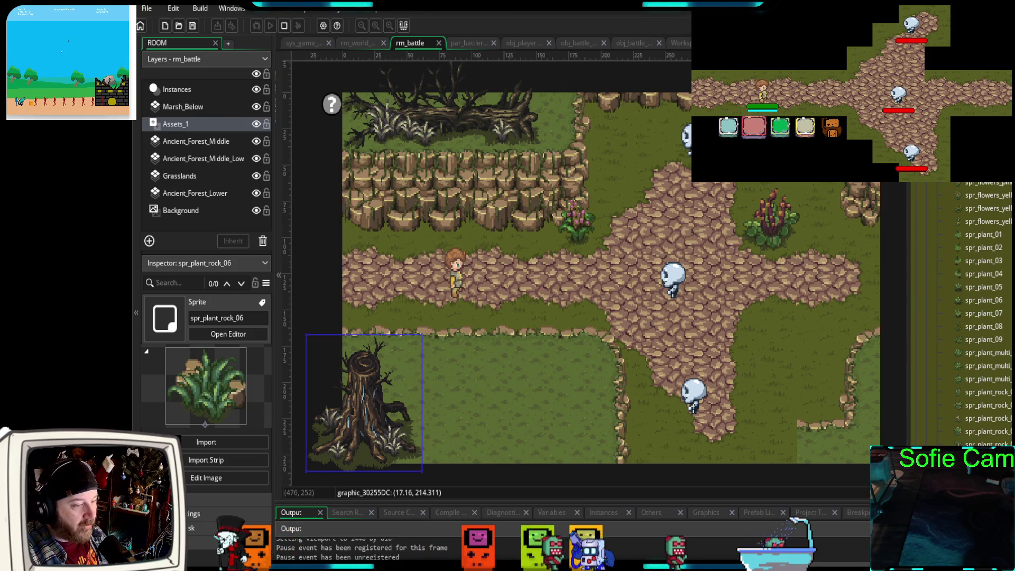
drag(908, 432, 805, 429)
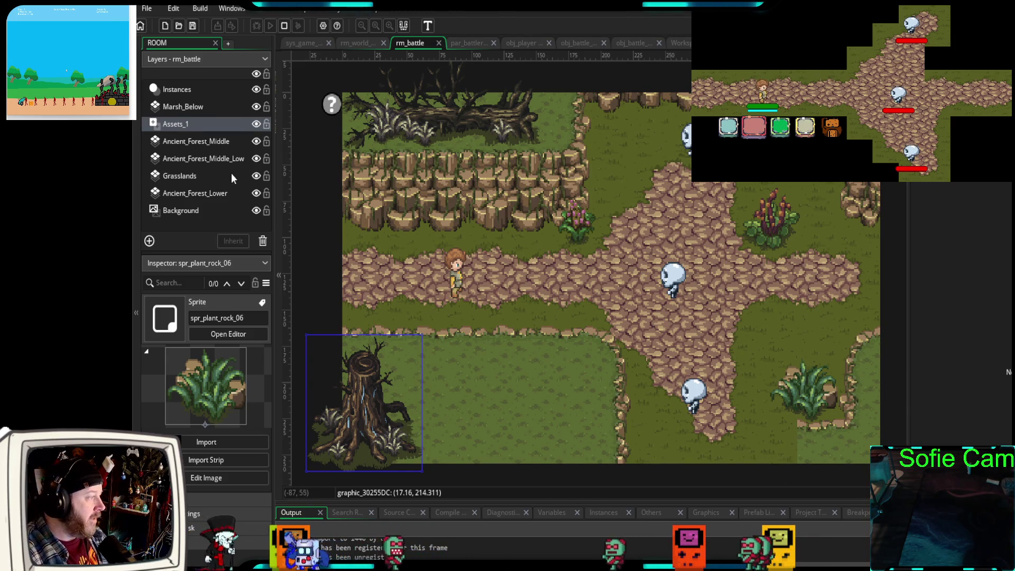
click(198, 143)
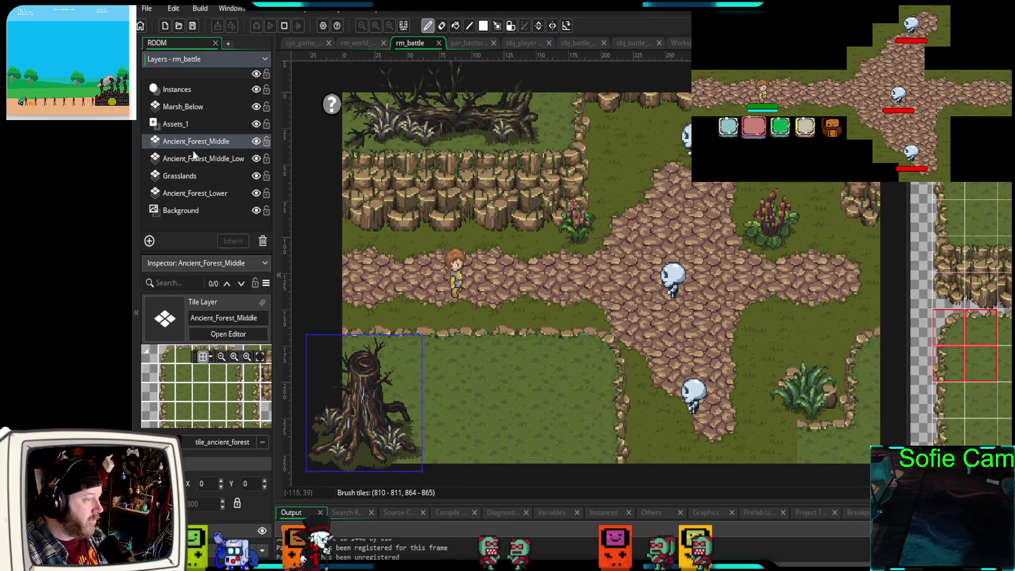
- Paint a rocky path-edge tile strip along the bottom of the lower-right grass
click(987, 331)
drag(987, 330, 1008, 330)
drag(703, 445, 753, 453)
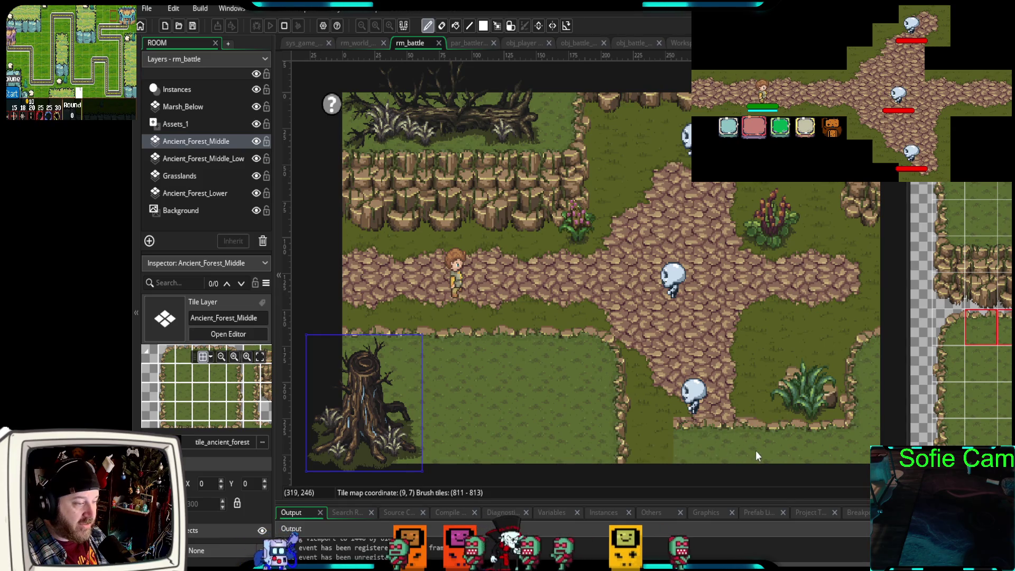
click(684, 453)
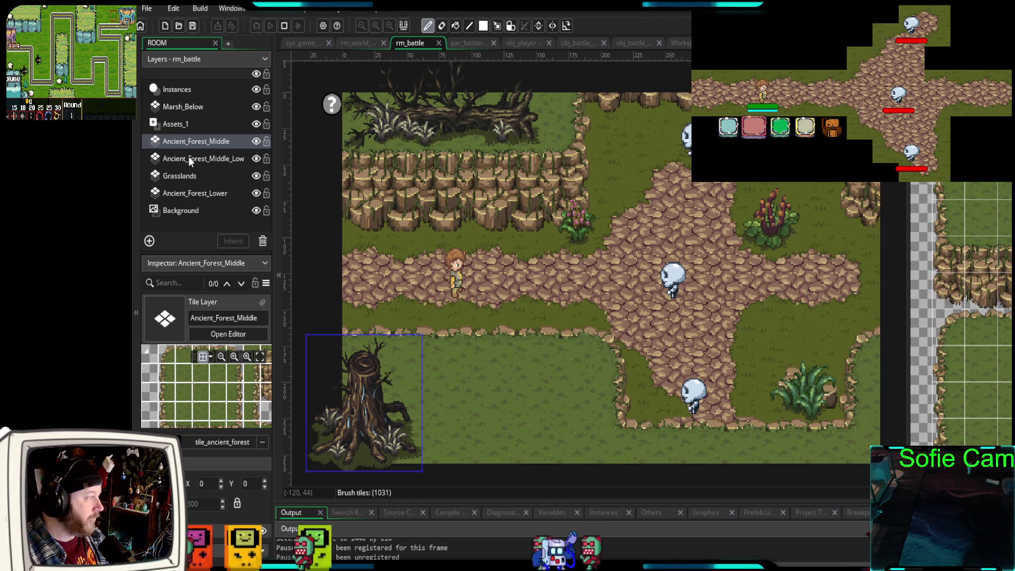
click(173, 125)
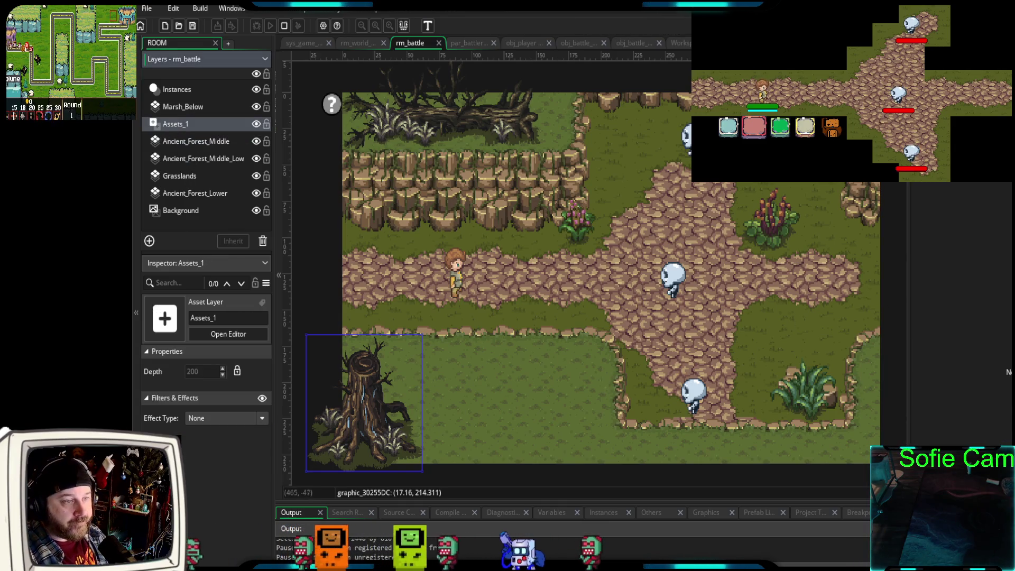
- Place the leafy spr_plant_01 above the cliff's upper edge
scroll(989, 308, up, 4)
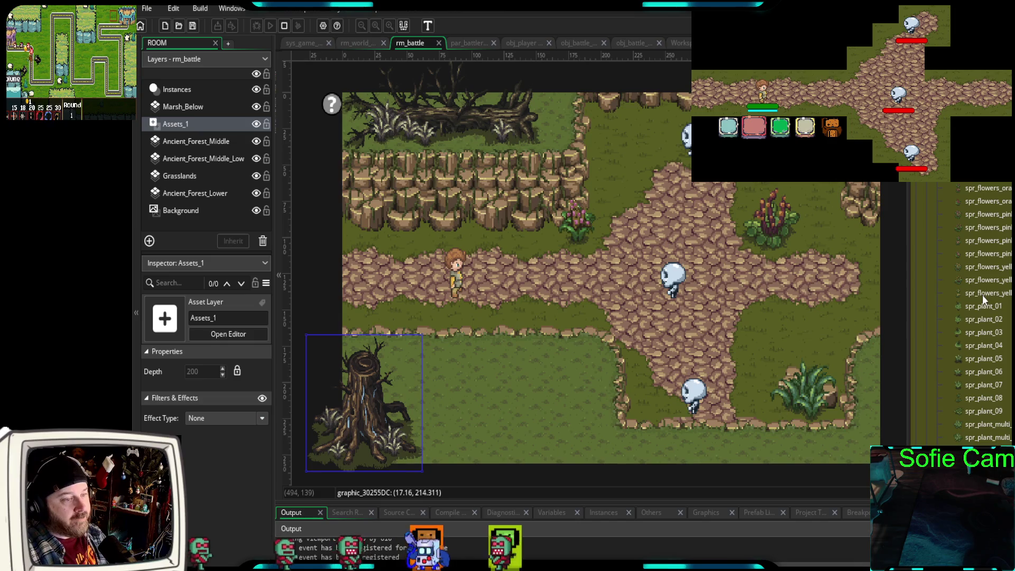
mouse_move(747, 328)
mouse_down()
mouse_move(704, 362)
mouse_move(757, 334)
mouse_up()
mouse_move(956, 354)
mouse_down()
mouse_move(873, 227)
mouse_move(787, 188)
mouse_move(588, 182)
mouse_up()
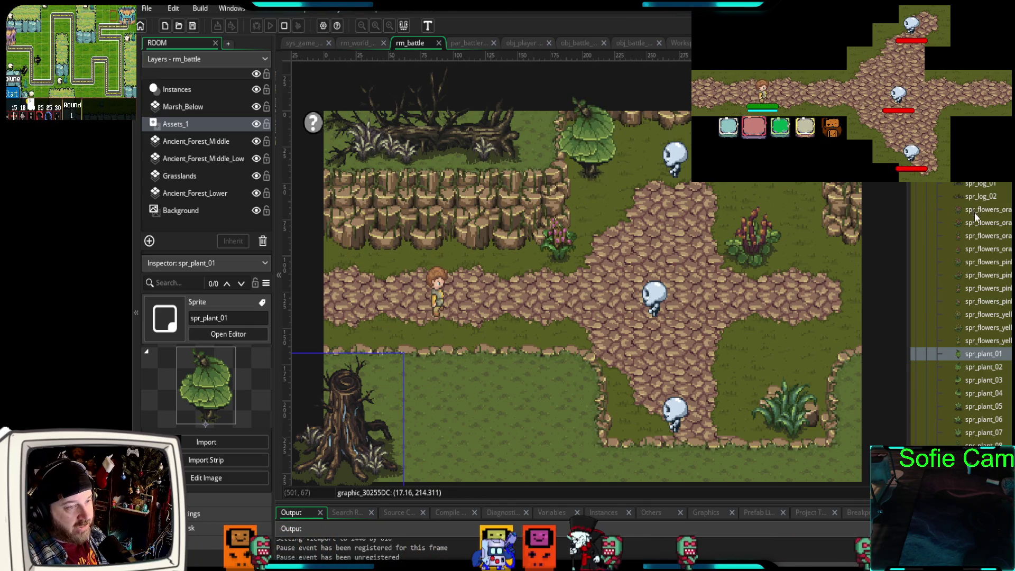
- Add a spr_log_left log at the room's top-right and scale it down to about 0.42
click(984, 170)
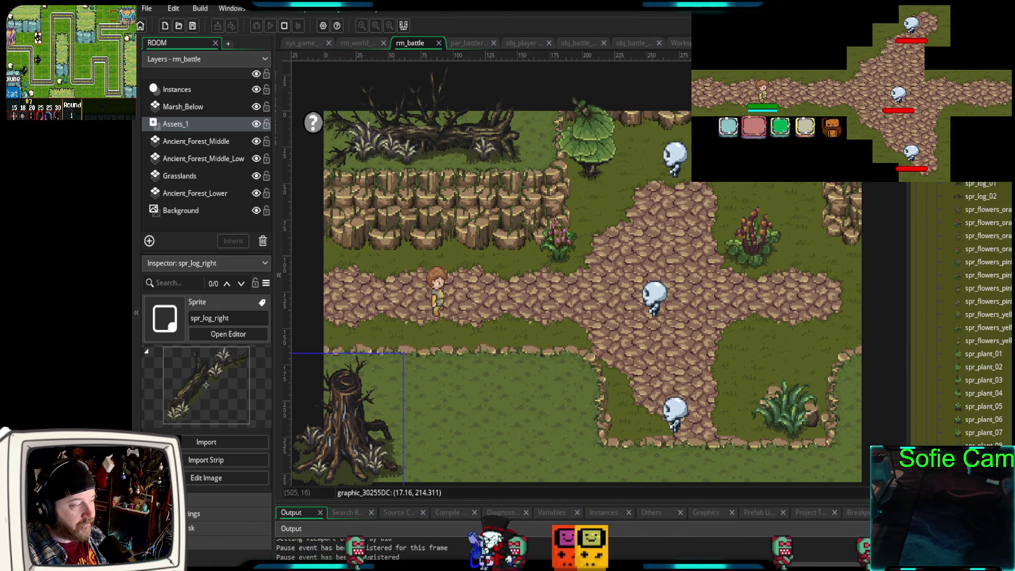
click(983, 157)
mouse_move(983, 157)
mouse_down()
mouse_move(836, 211)
mouse_move(804, 239)
mouse_up()
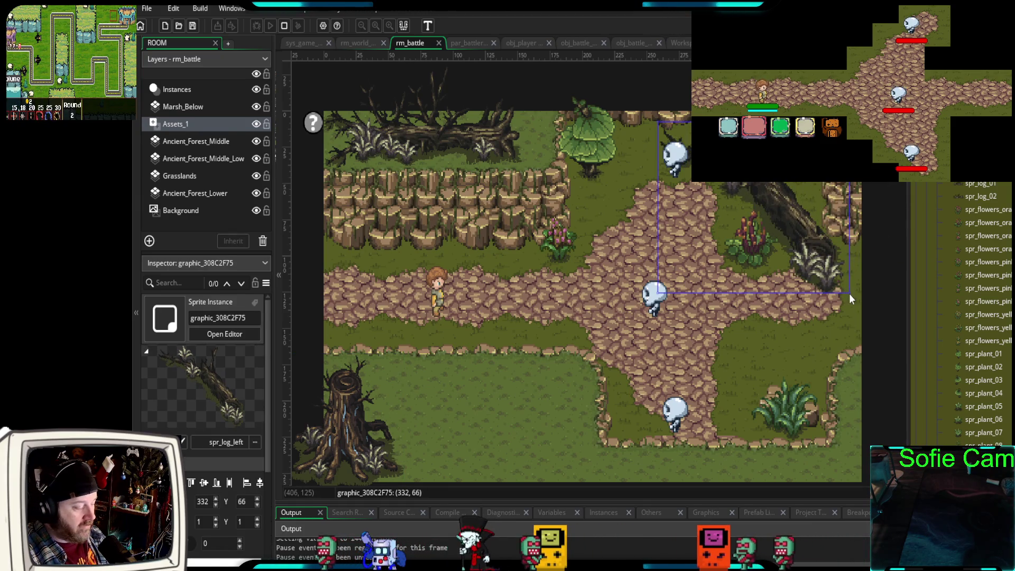
mouse_move(849, 293)
mouse_down()
mouse_move(743, 185)
mouse_move(807, 177)
mouse_up()
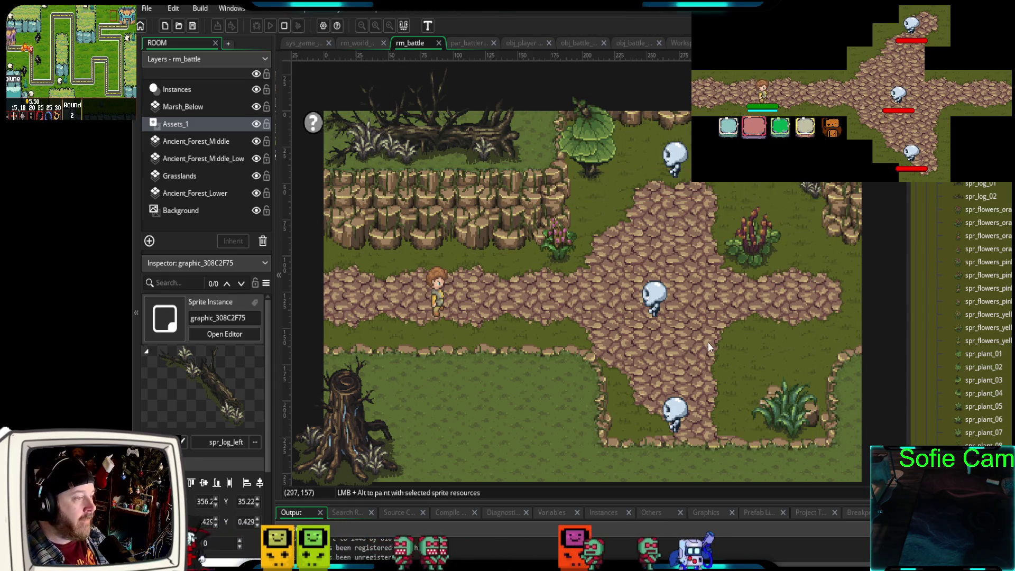
- On the Instances layer, move the skull enemies together, the lower one to (283, 175)
click(168, 90)
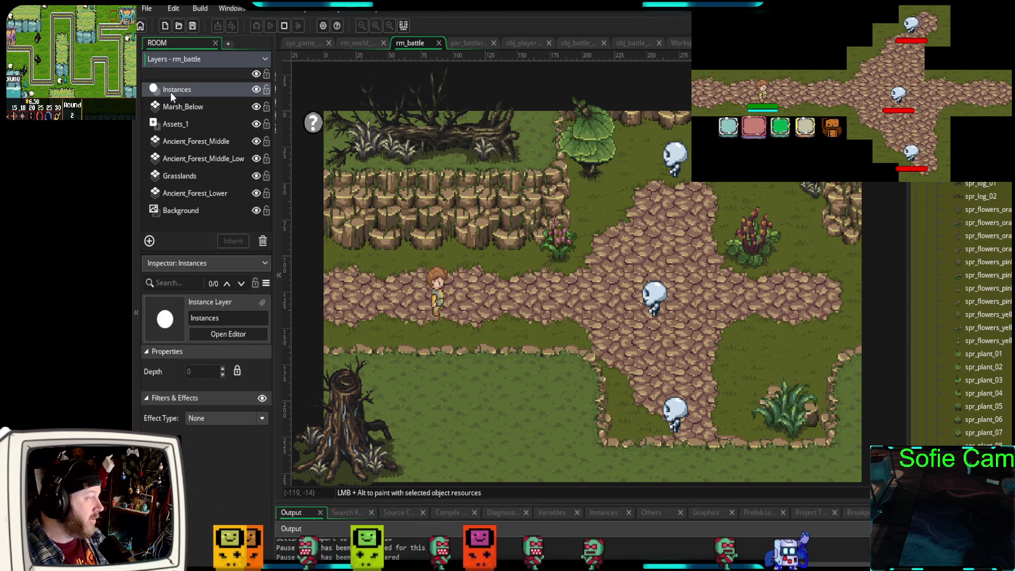
mouse_move(678, 173)
mouse_down()
mouse_move(673, 214)
mouse_move(687, 238)
mouse_up()
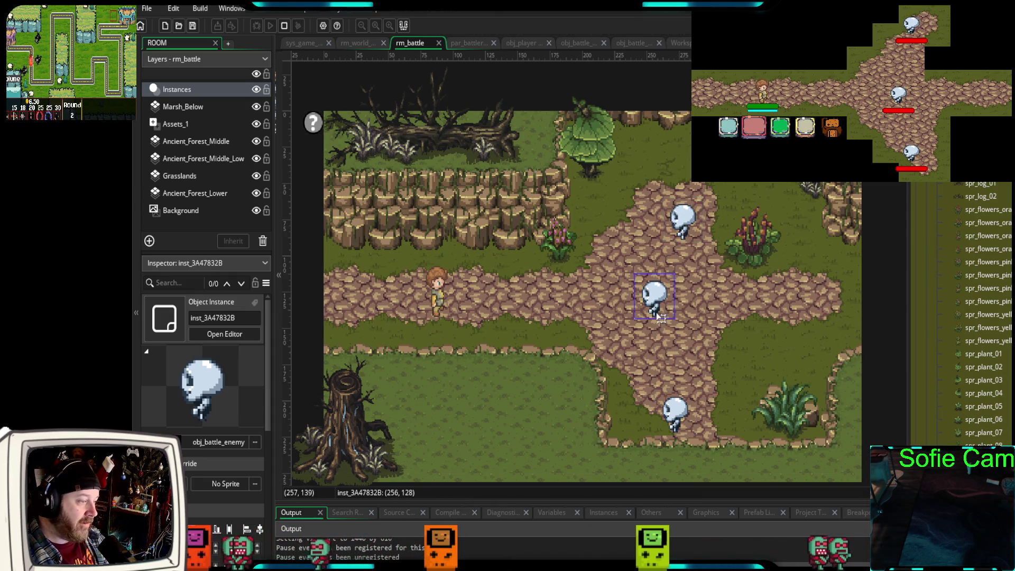
drag(650, 308, 655, 305)
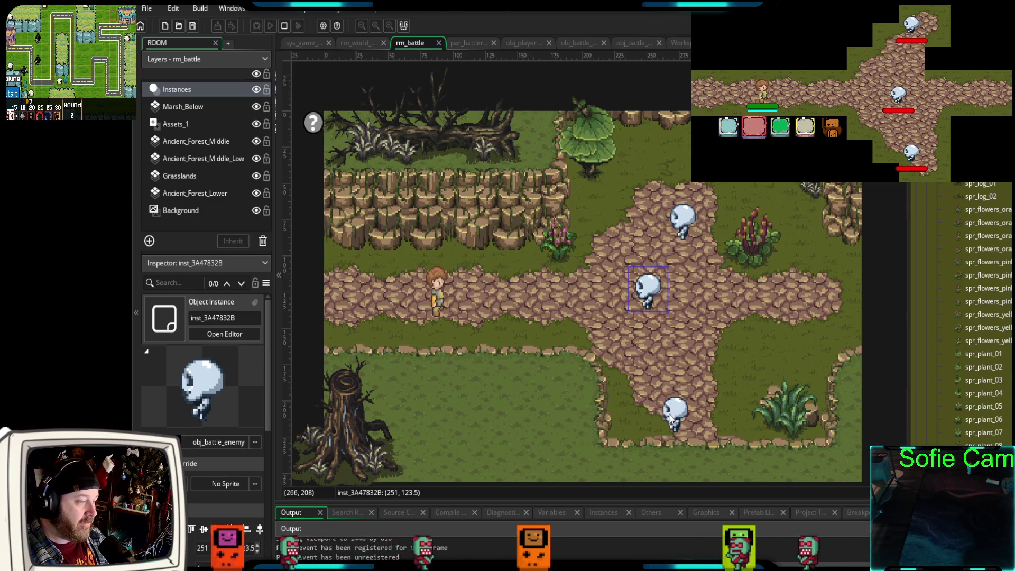
drag(670, 418, 693, 382)
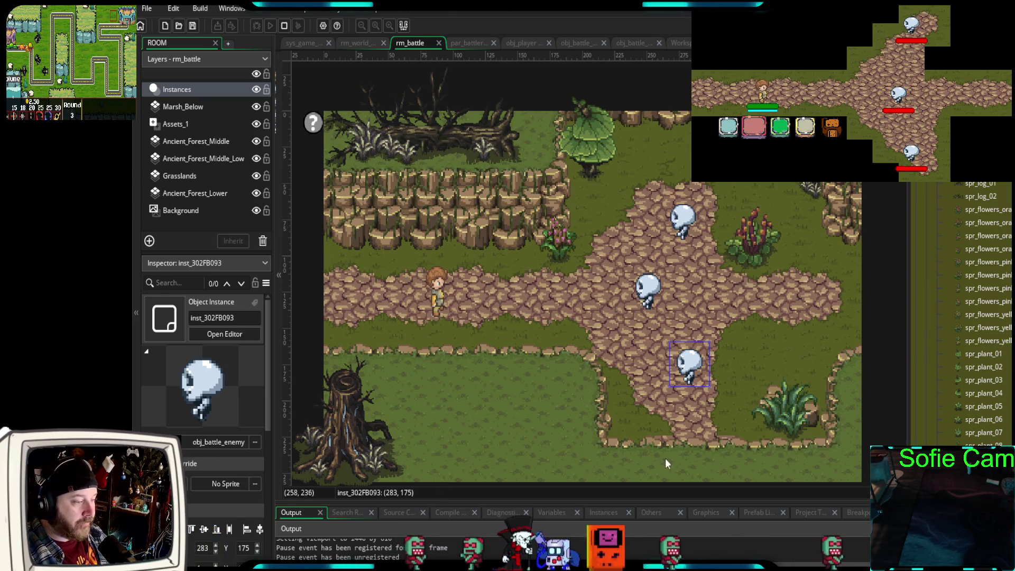
click(161, 123)
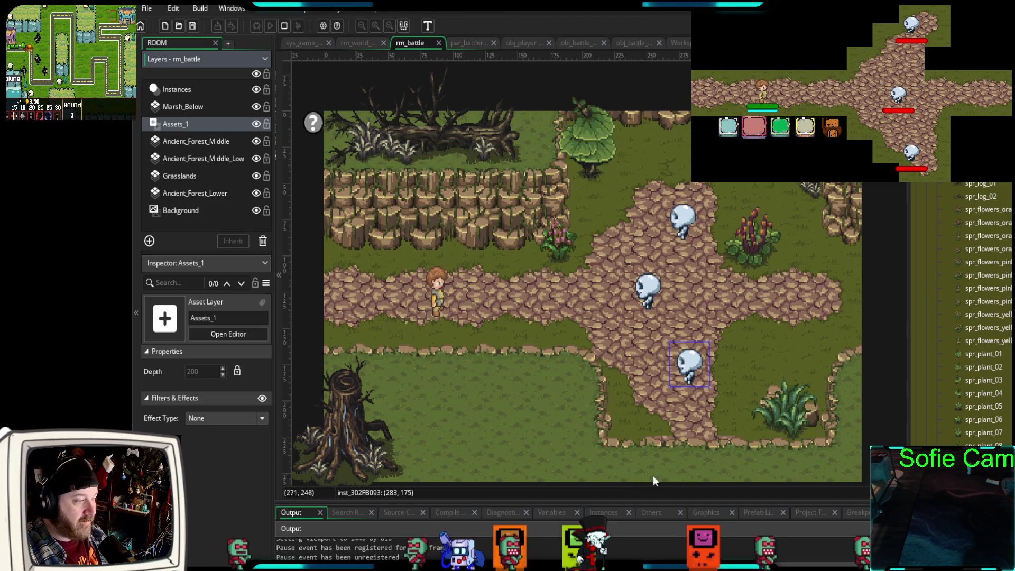
- Drop a spr_flowers_yellow bush on the grass at the room's bottom edge near (200, 255)
scroll(963, 257, down, 1)
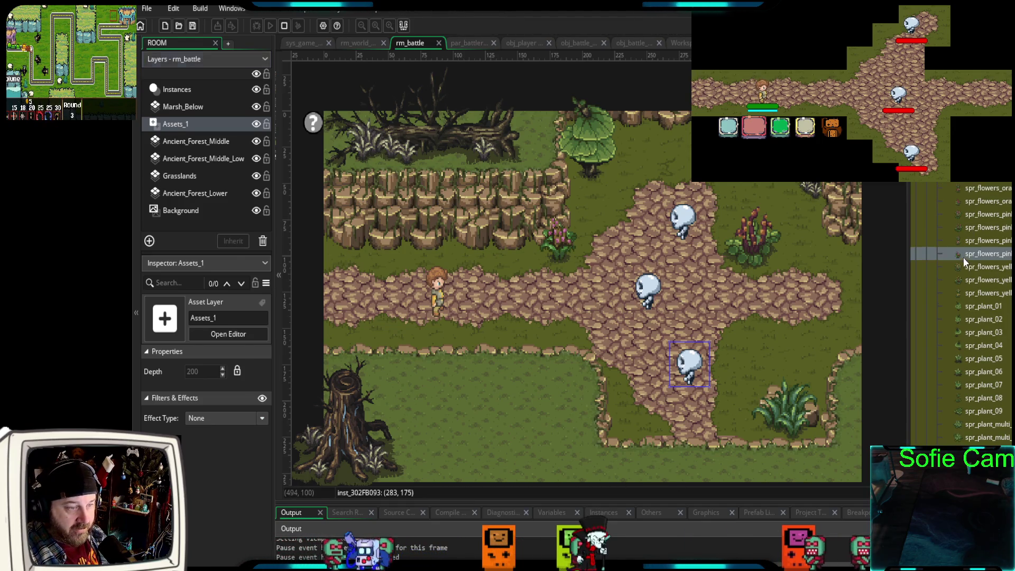
click(960, 268)
mouse_move(961, 266)
mouse_down()
mouse_move(654, 464)
mouse_move(592, 478)
mouse_move(620, 475)
mouse_move(604, 449)
mouse_move(599, 472)
mouse_up()
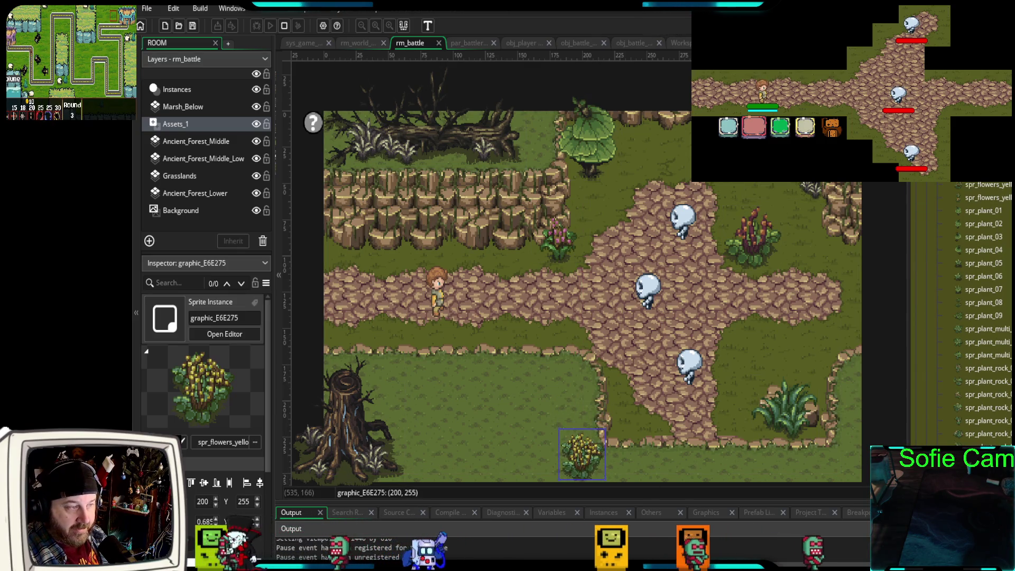
scroll(984, 318, up, 3)
scroll(984, 317, up, 5)
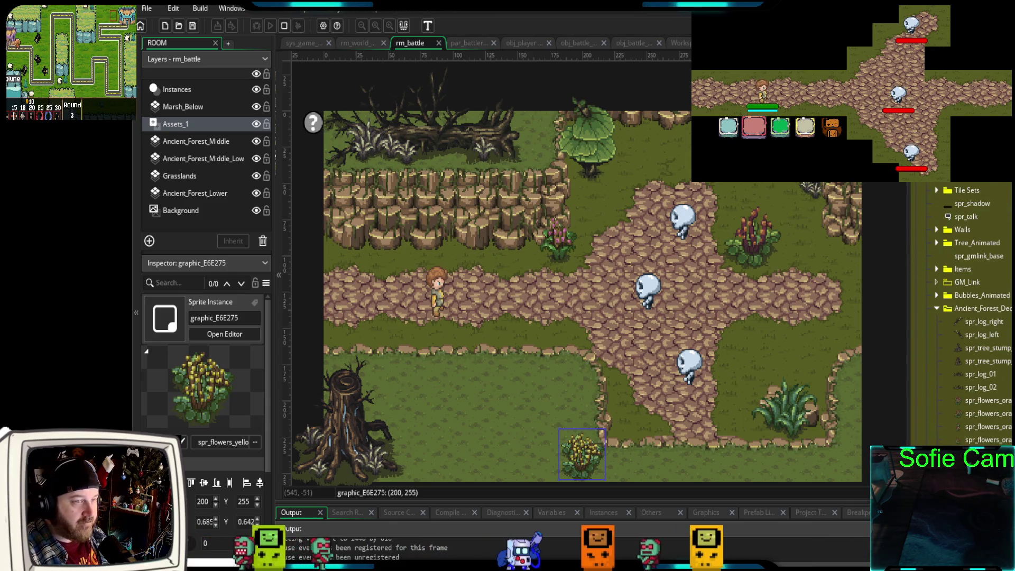
- On Ancient_Forest_Middle, try painting grass over the path's lower border, then undo it
click(205, 141)
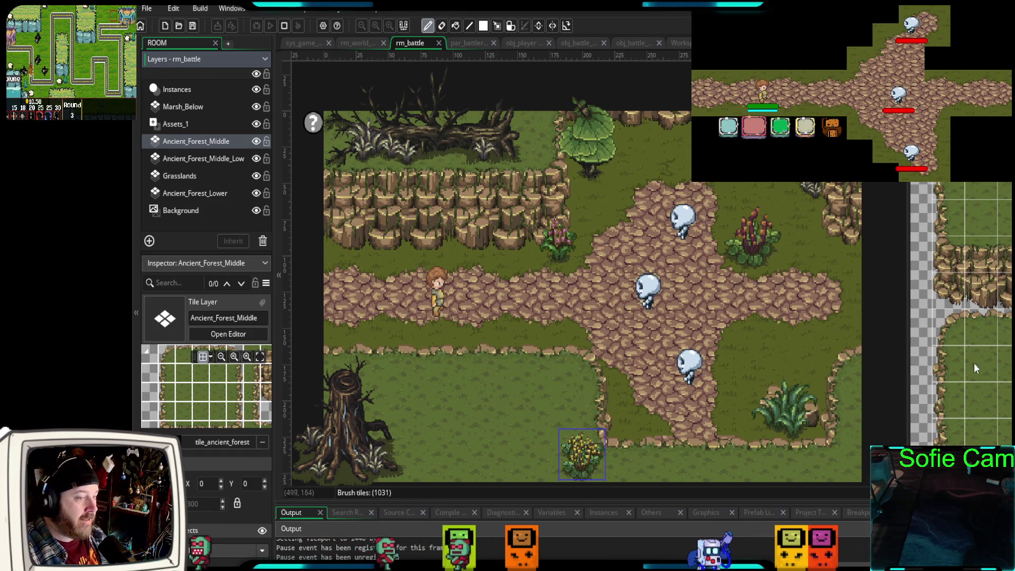
scroll(976, 369, down, 5)
scroll(942, 370, up, 5)
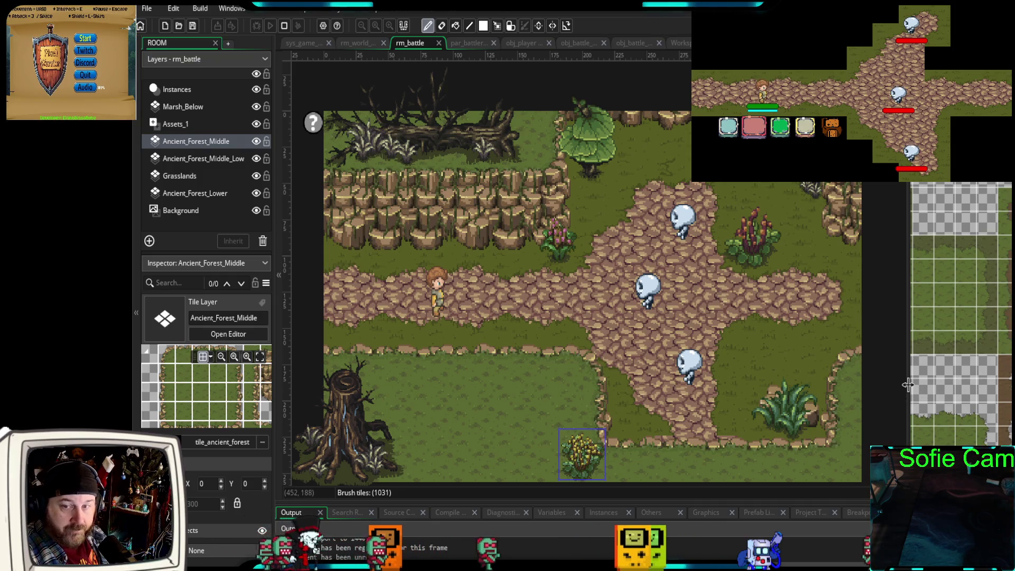
scroll(952, 370, down, 5)
scroll(958, 314, down, 8)
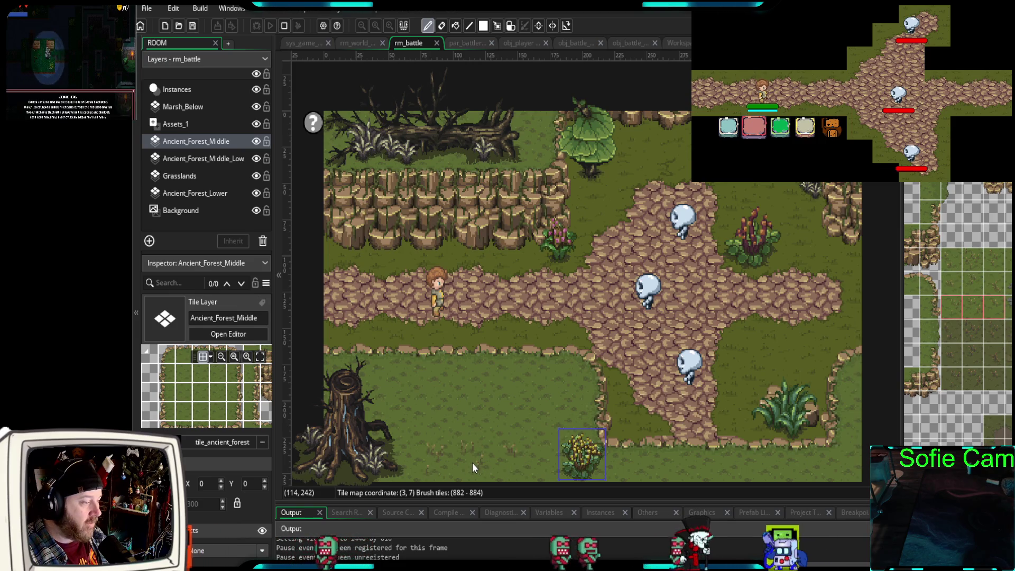
click(739, 441)
key(ctrl+z)
key(ctrl+z)
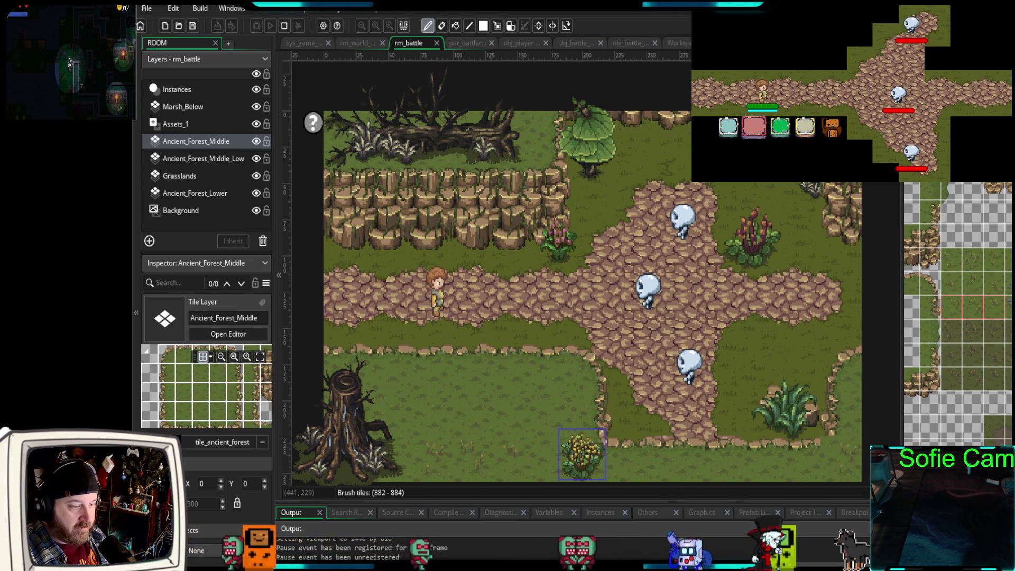
- Pick a small stone tile for the grass left of the yellow flowers
scroll(978, 318, down, 2)
click(1003, 294)
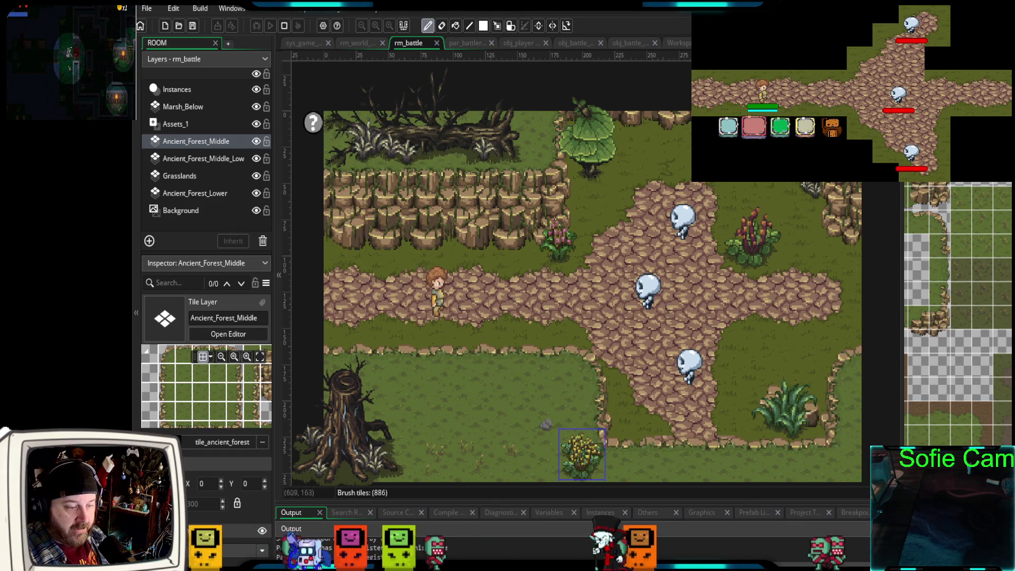
scroll(959, 315, down, 5)
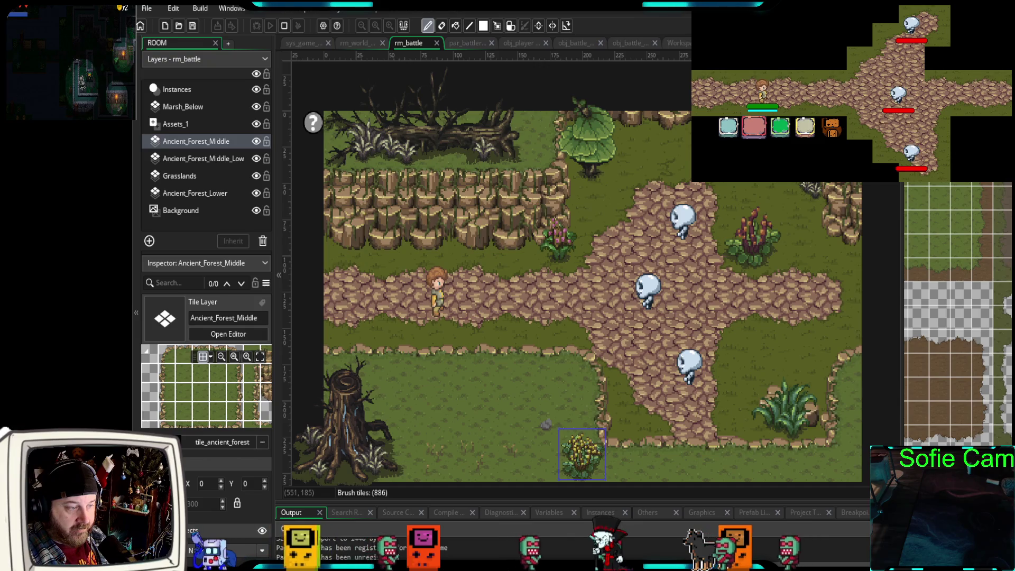
scroll(959, 315, down, 5)
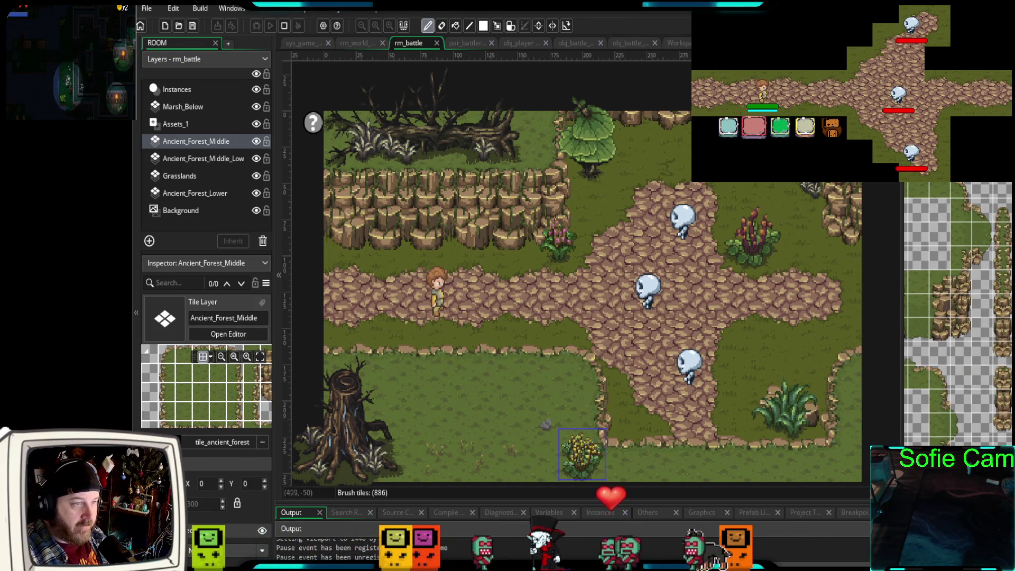
scroll(285, 341, down, 2)
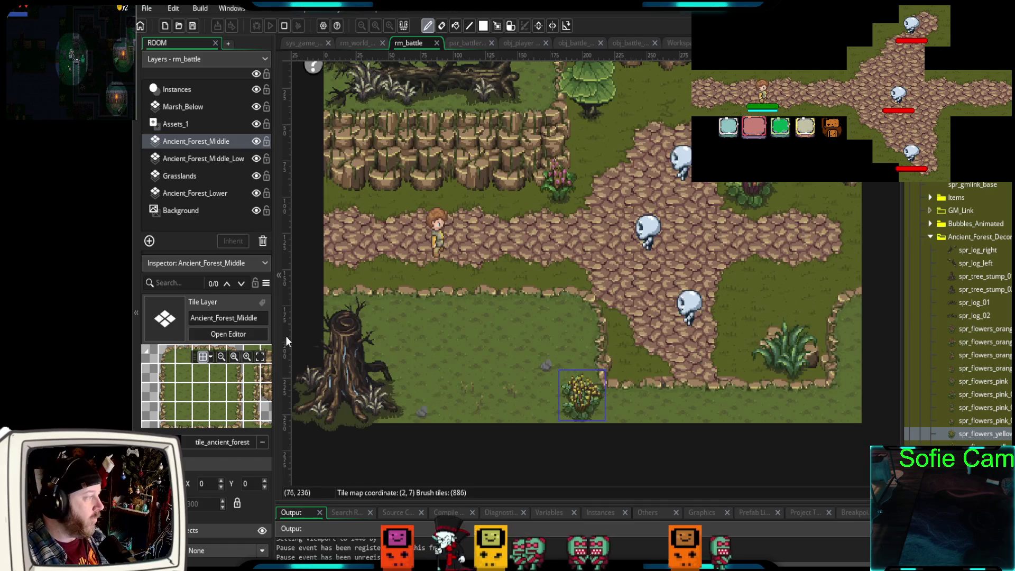
click(169, 126)
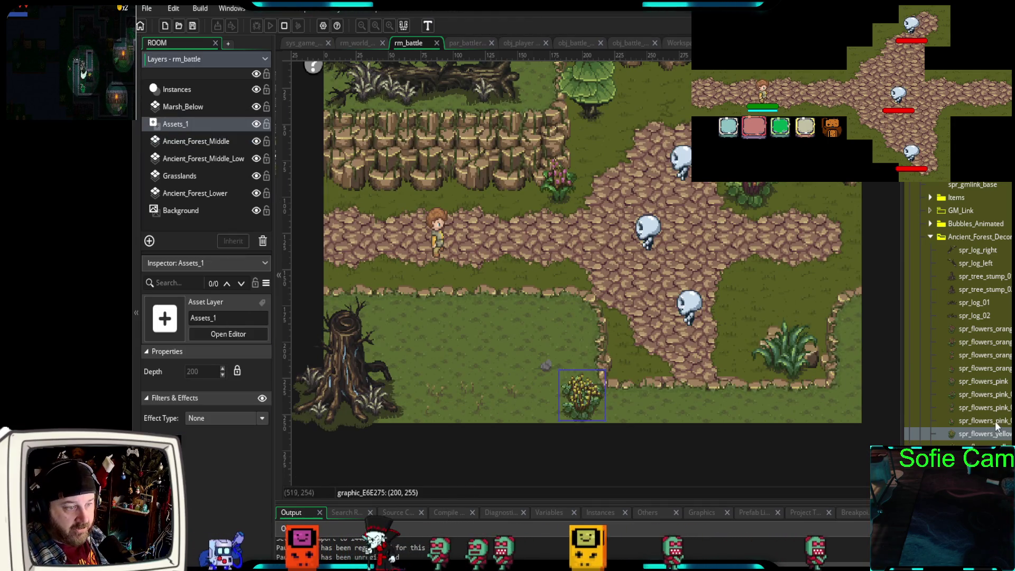
- Browse the decor sprites, previewing spr_rock_09 and spr_flowers_yellow_02
scroll(996, 426, down, 2)
click(930, 214)
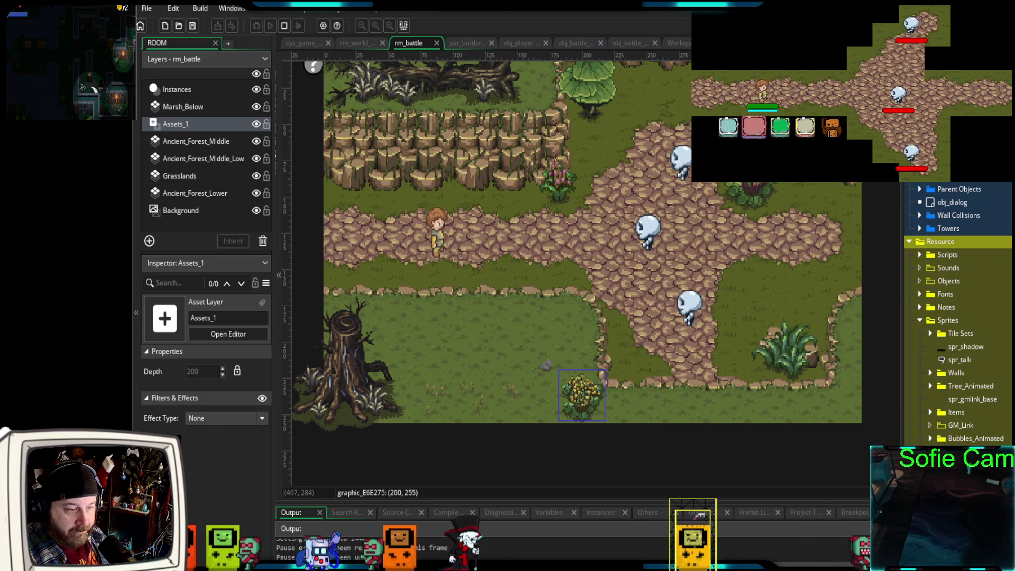
scroll(996, 433, down, 5)
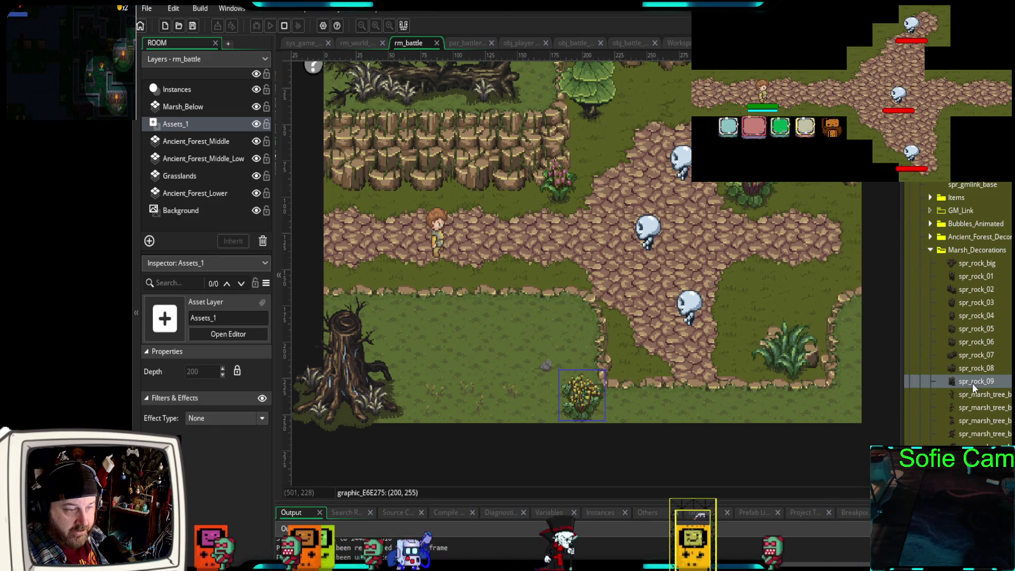
click(972, 383)
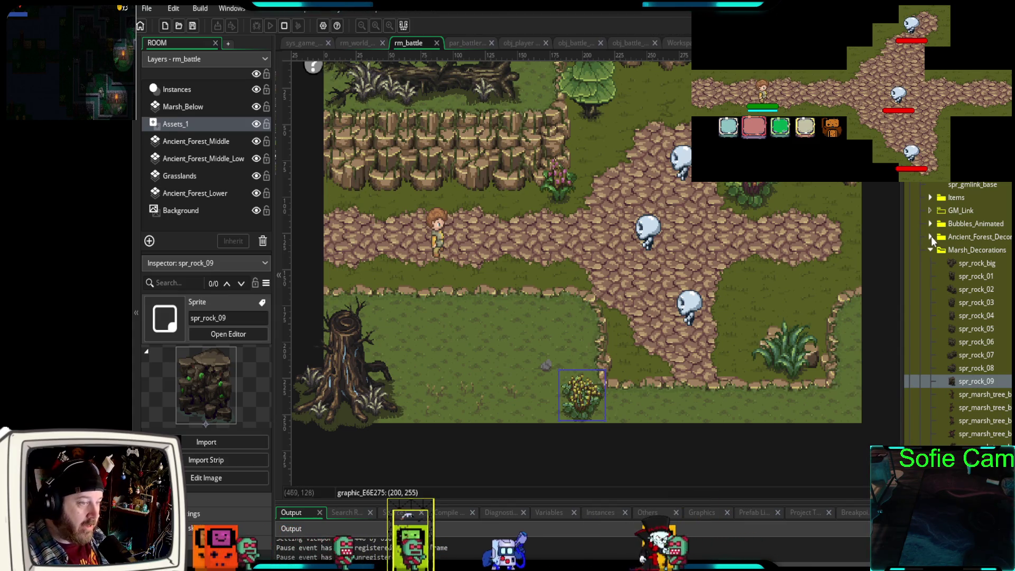
scroll(930, 249, up, 5)
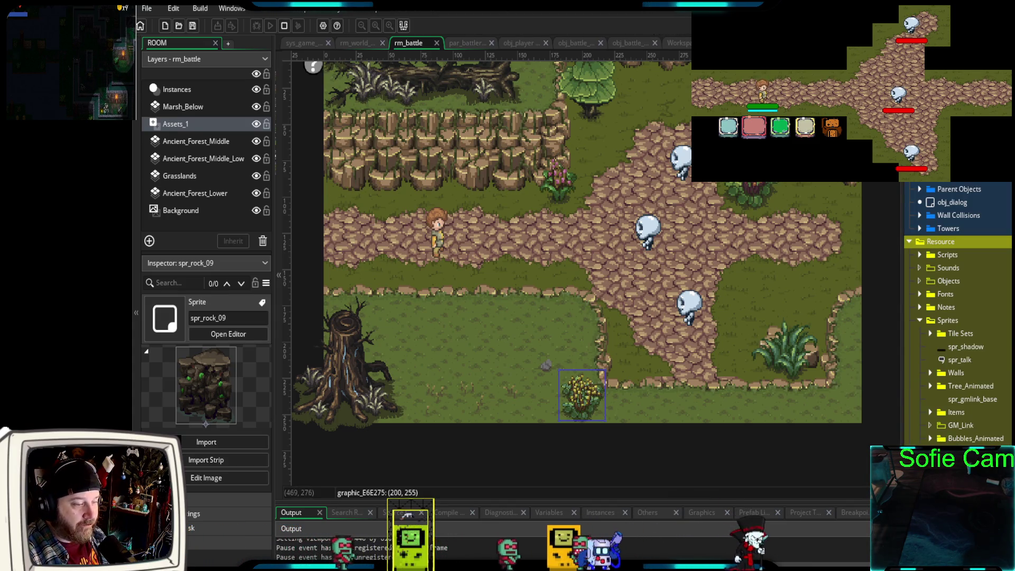
scroll(983, 397, down, 6)
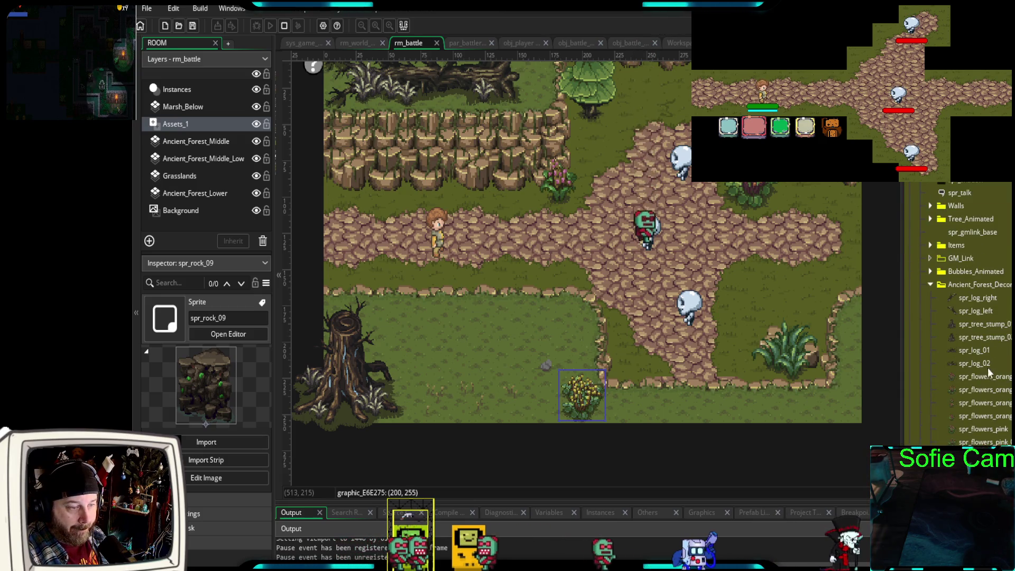
click(978, 424)
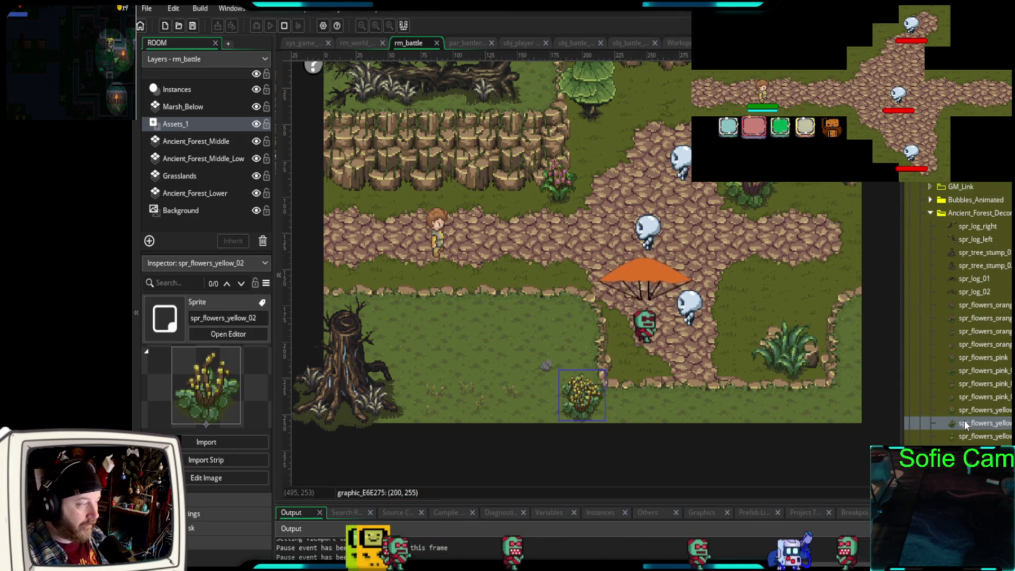
- Place spr_flowers_pink_03 in the lower-right grass and spr_flowers_yellow_02 by the path's end
click(955, 386)
mouse_move(952, 385)
mouse_down()
mouse_move(748, 386)
mouse_move(737, 426)
mouse_move(849, 428)
mouse_up()
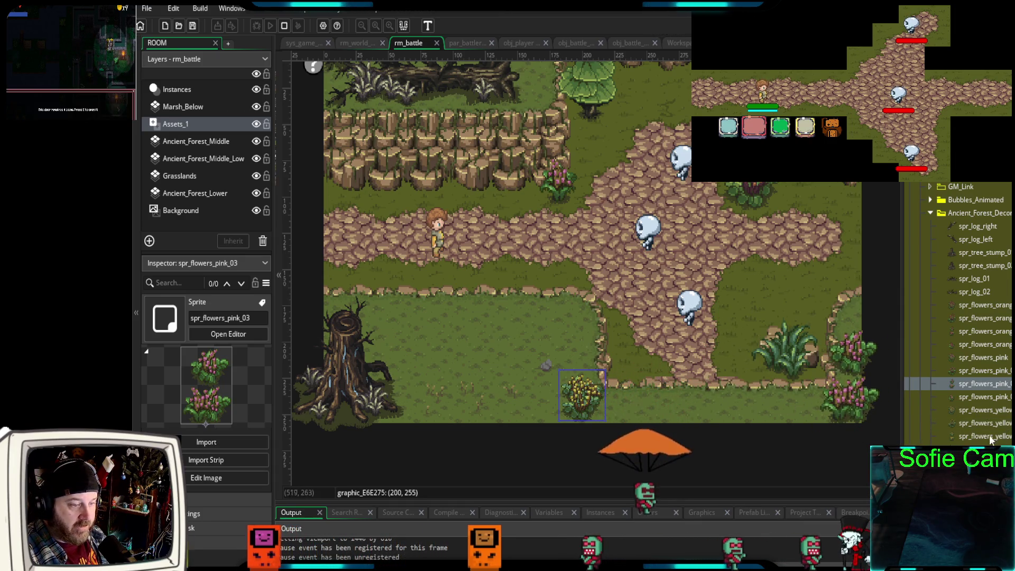
click(963, 426)
mouse_move(962, 428)
mouse_down()
mouse_move(709, 426)
mouse_move(724, 427)
mouse_up()
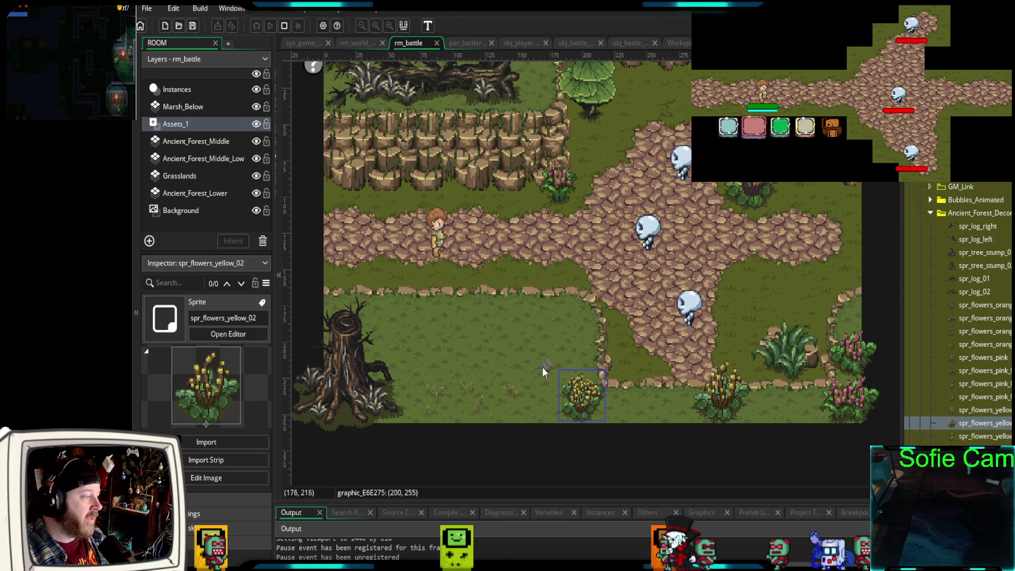
click(469, 465)
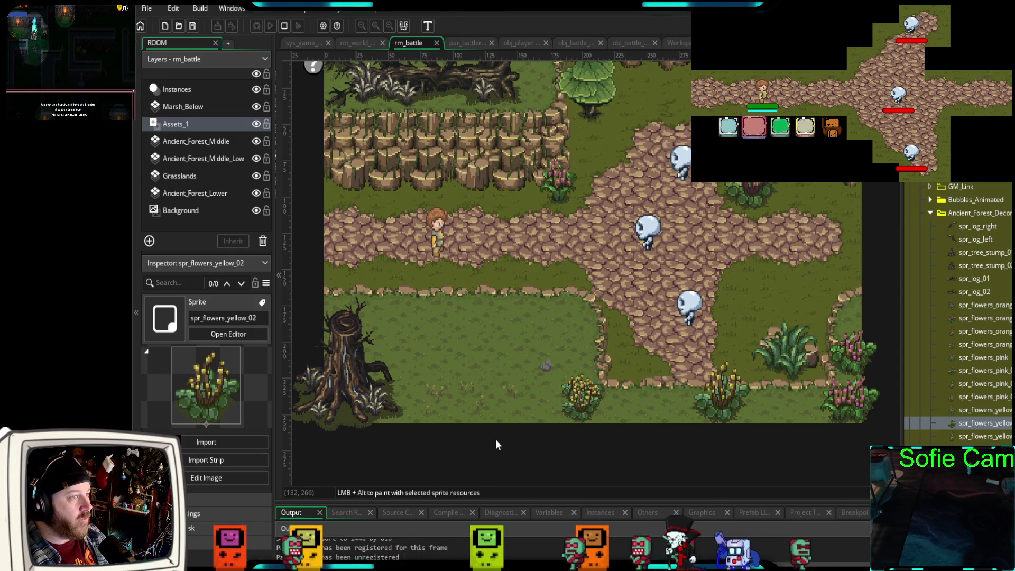
scroll(496, 439, up, 2)
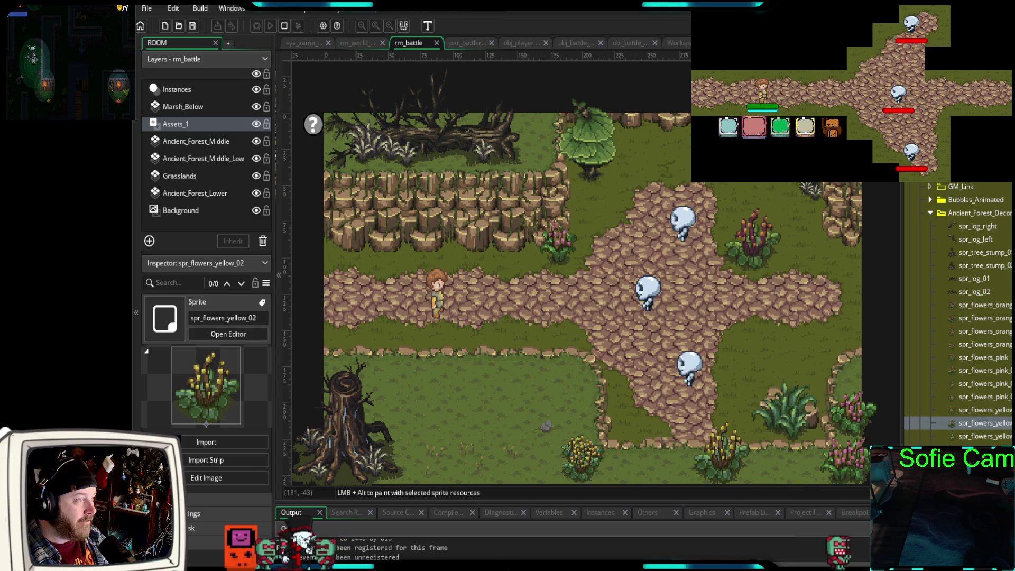
click(572, 45)
- Change line 14 of start_turn to button_y + 32, then restart the game in debug mode
click(584, 233)
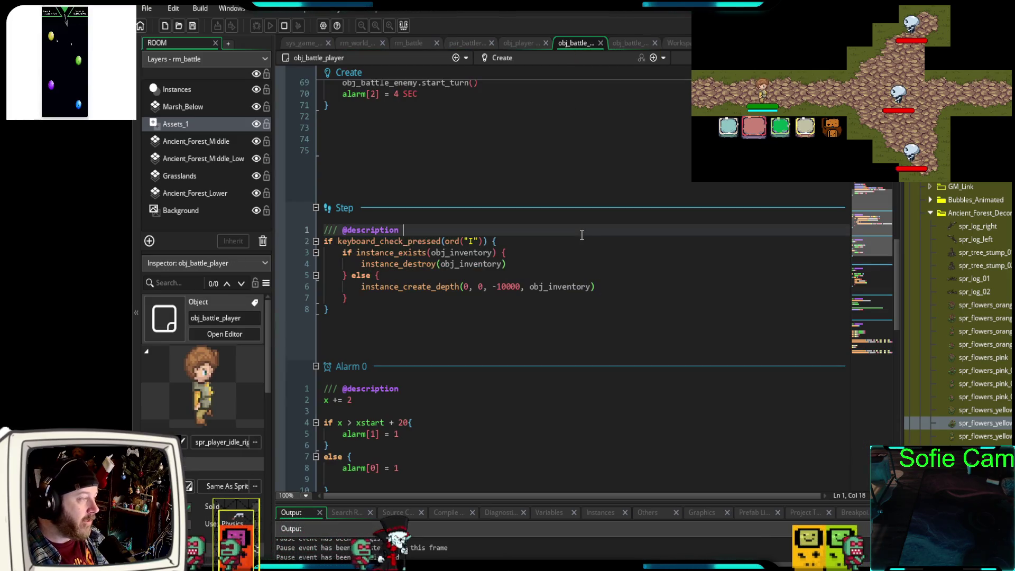
scroll(587, 233, up, 5)
scroll(587, 233, up, 10)
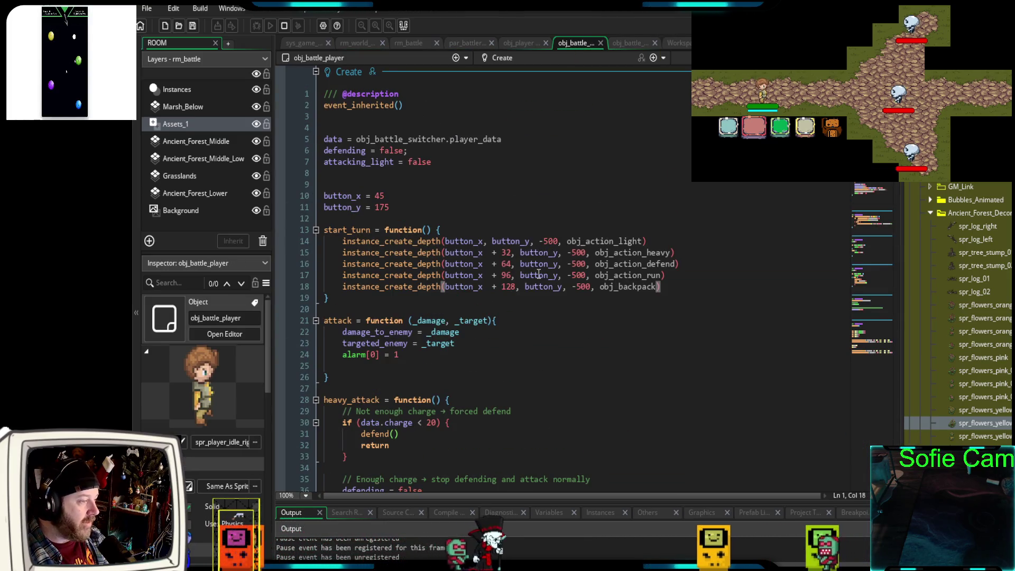
scroll(539, 267, down, 2)
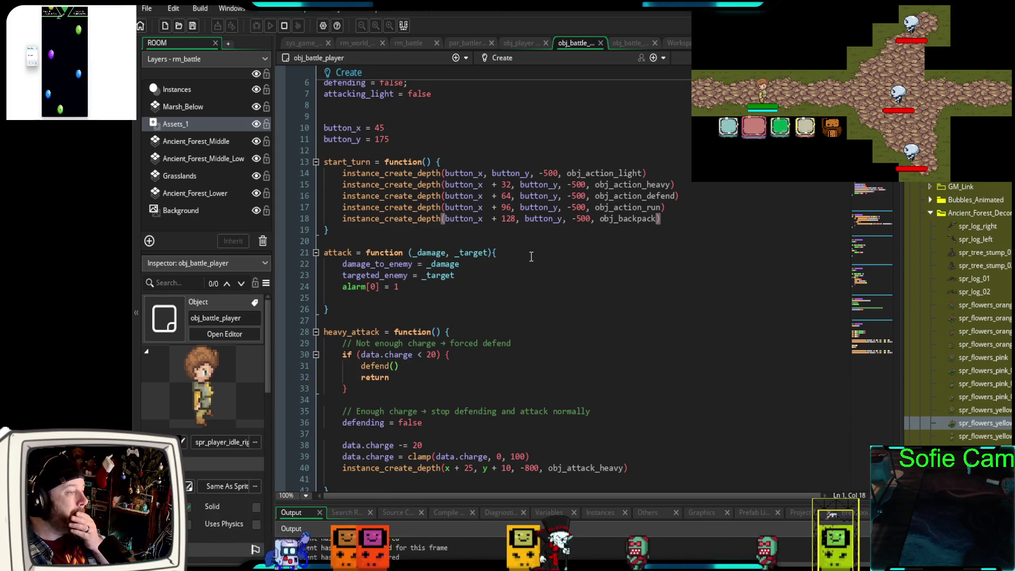
click(559, 185)
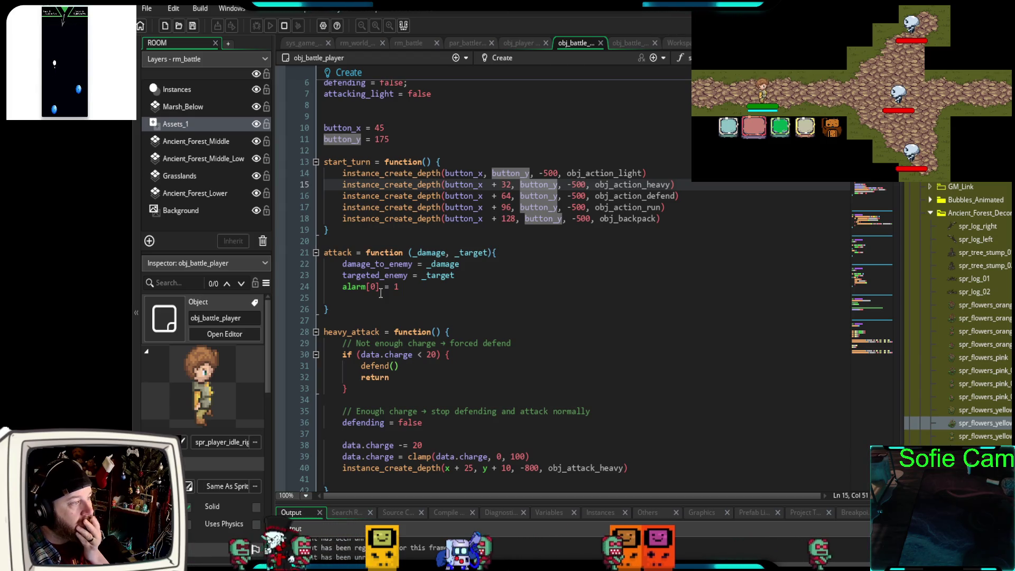
click(531, 173)
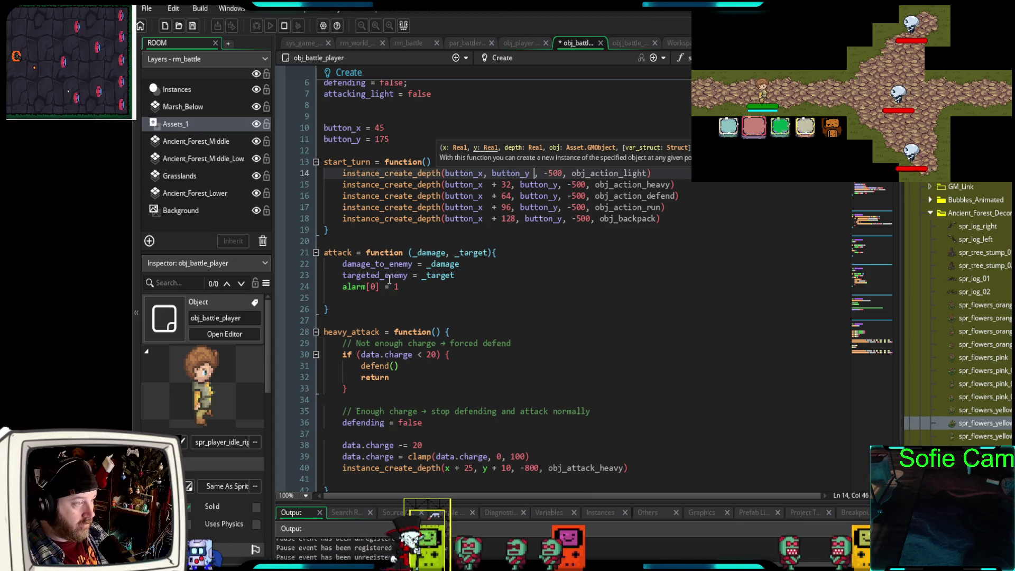
text(+ )
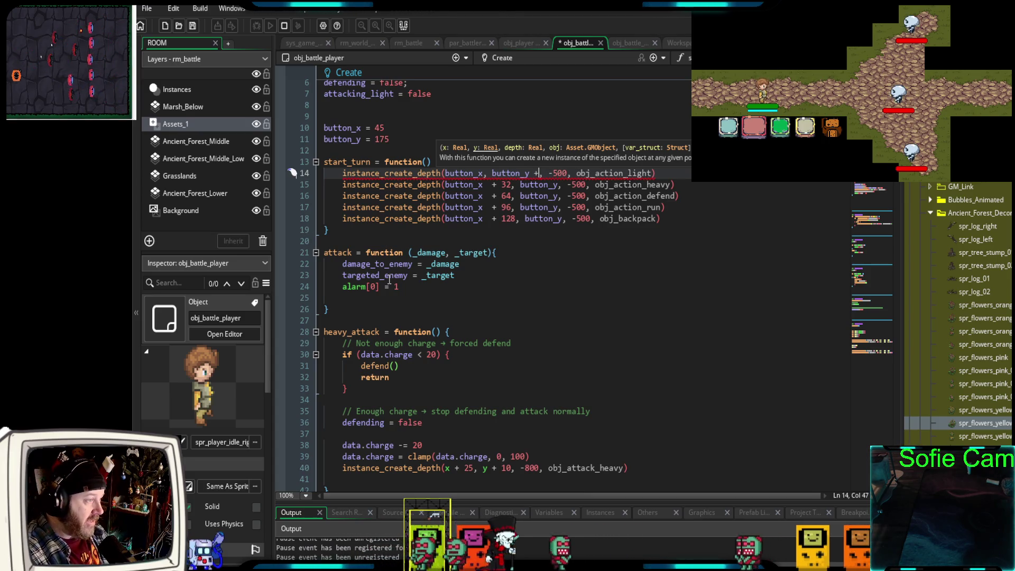
text(32)
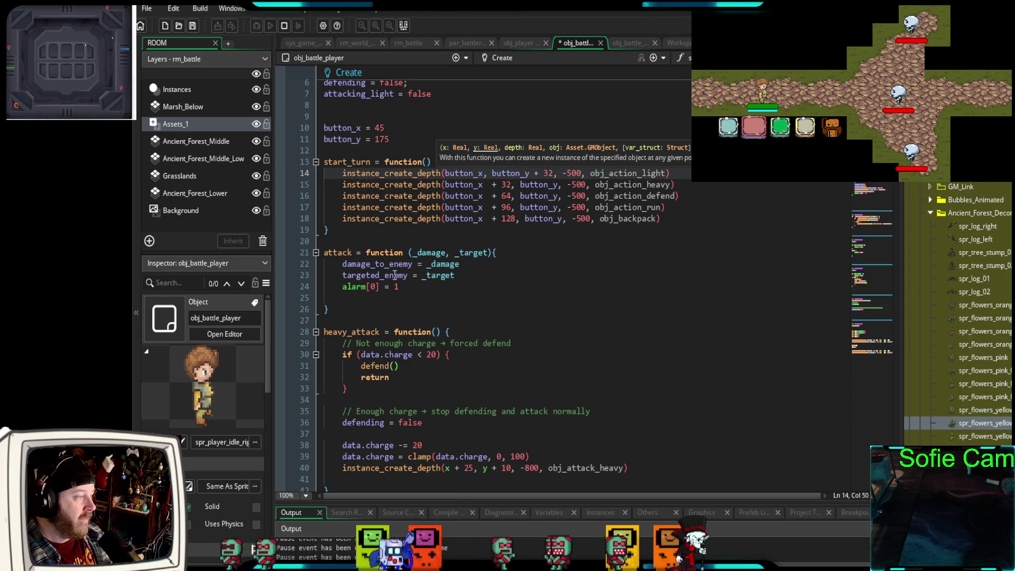
click(285, 25)
click(257, 28)
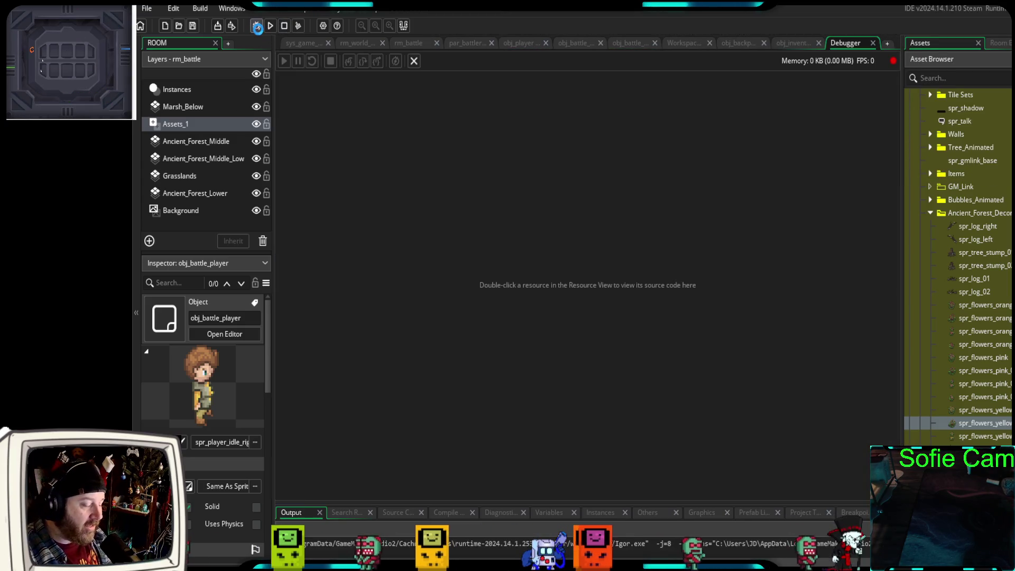